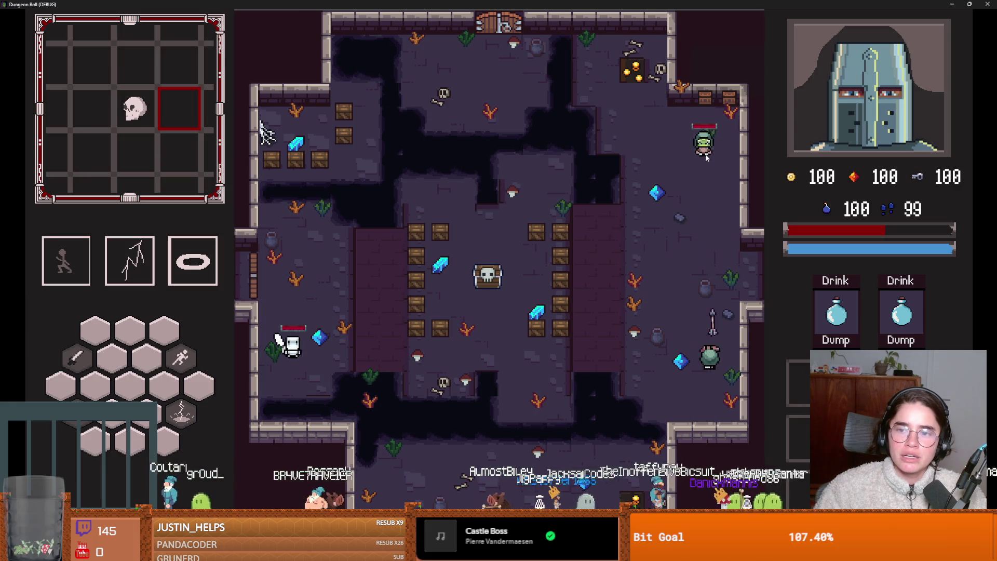
# Stop the Dungeon Roll debug game, then switch to the FileSystem dock with its filter field focused.
pyautogui.press('super+Down')
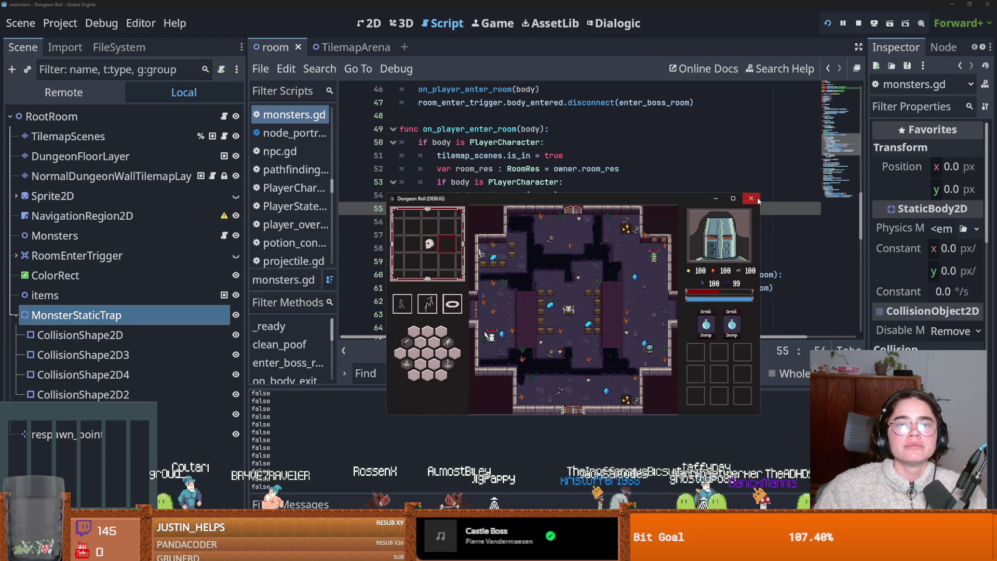
pyautogui.click(756, 199)
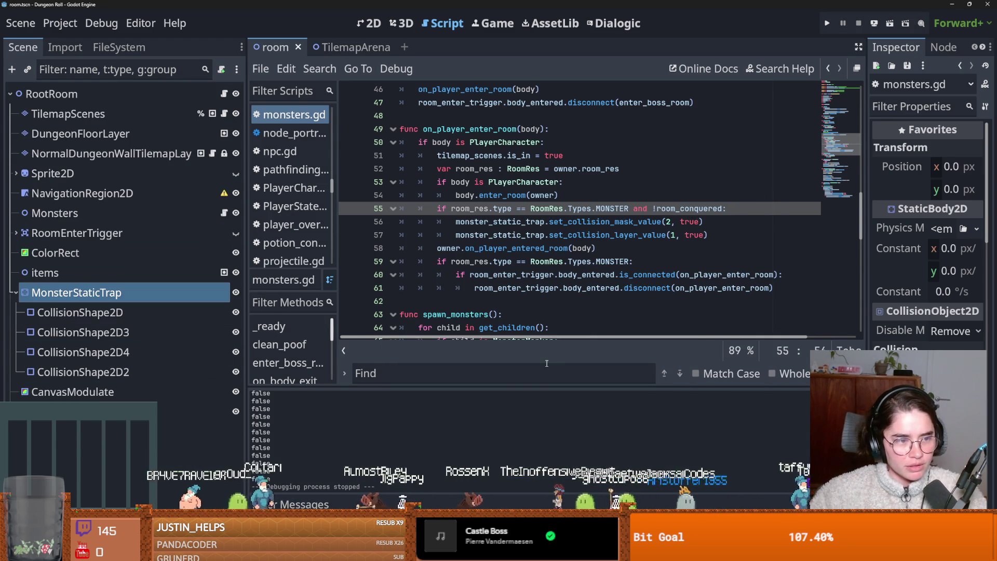
pyautogui.click(119, 47)
pyautogui.click(80, 92)
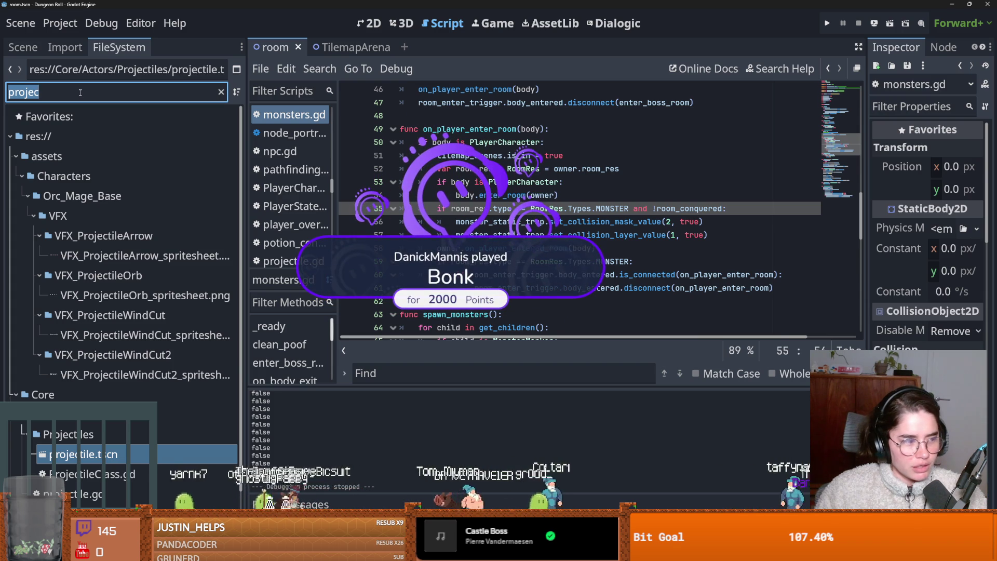
# Filter the project files for 'enemy' and open enemy_base_scene.tscn in the Scene dock.
pyautogui.write('enemy')
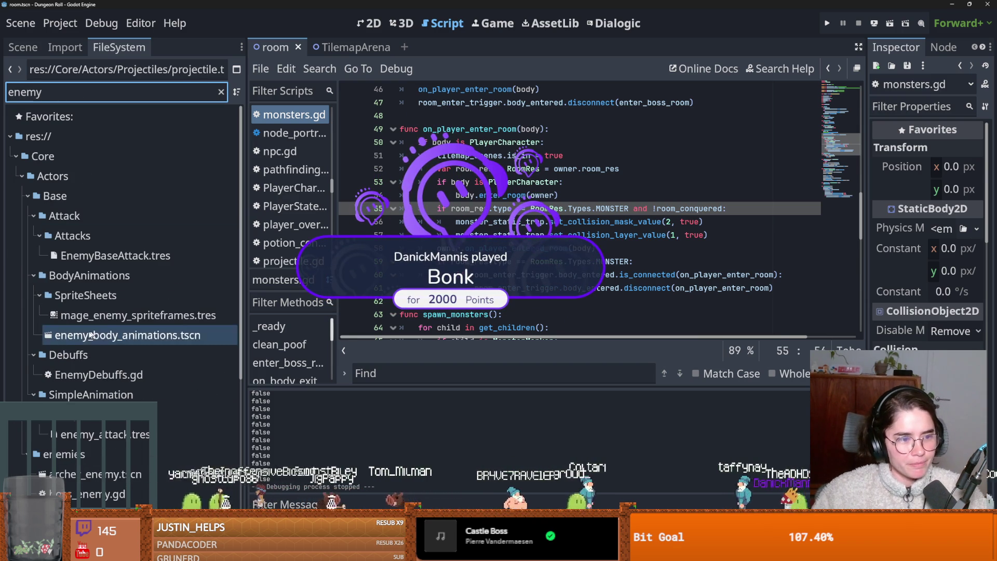
pyautogui.scroll(-3, 60, 398)
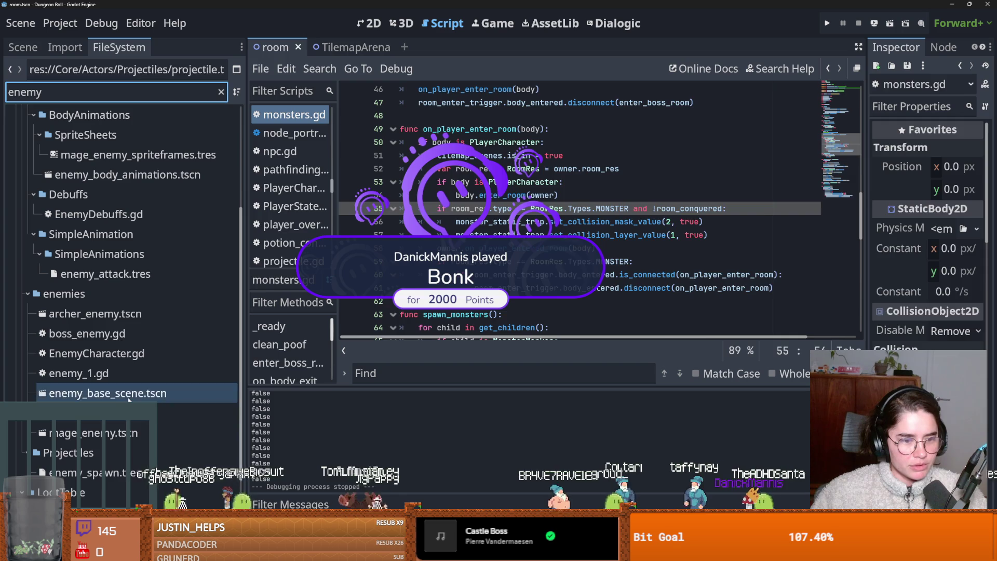
pyautogui.doubleClick(129, 394)
pyautogui.click(22, 47)
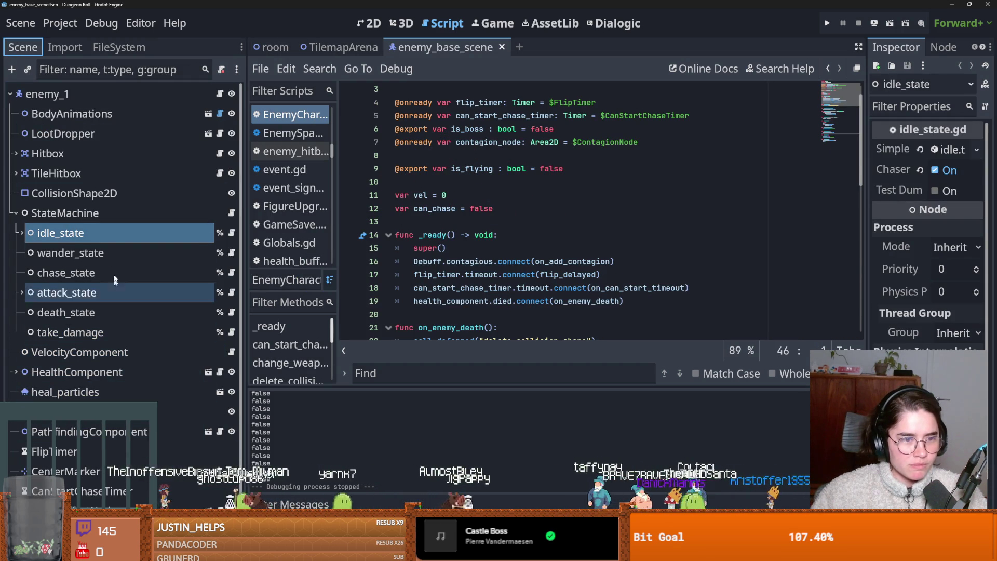
# Open the enemy_hitbox script, save the scene, inspect can_get_hit on line 26, then run the project.
pyautogui.click(219, 153)
pyautogui.hotkey('ctrl', 's')
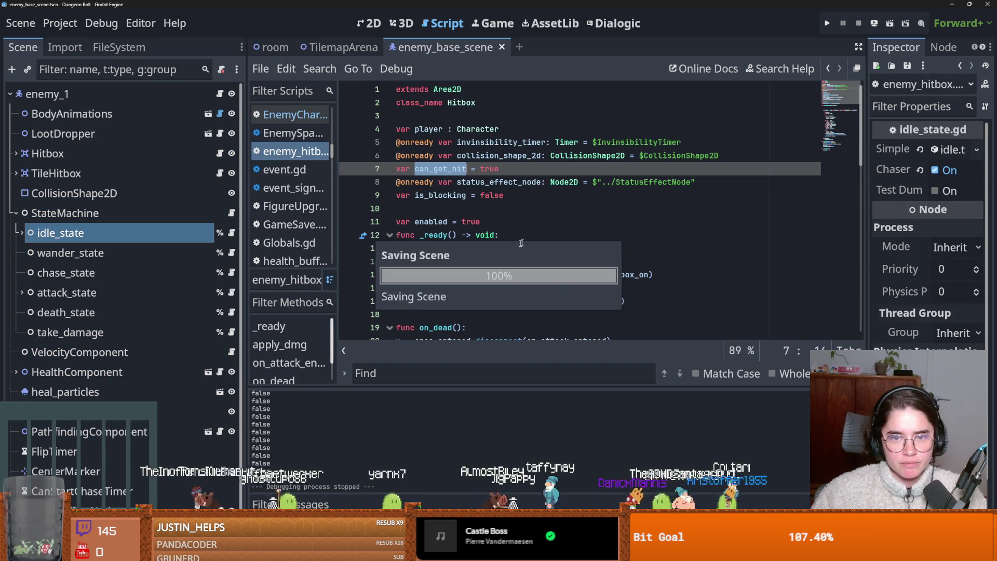
pyautogui.scroll(-6, 510, 248)
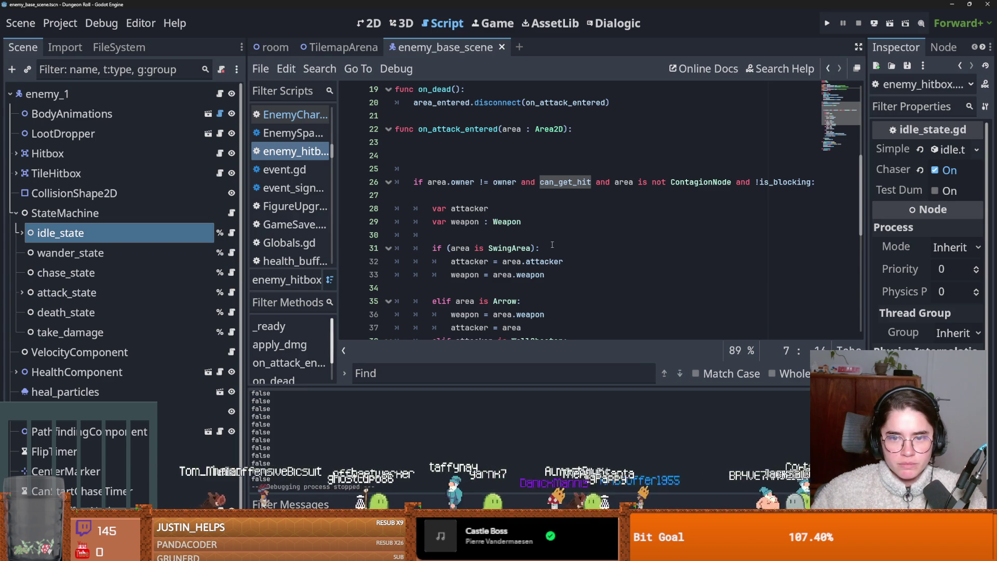
pyautogui.doubleClick(555, 182)
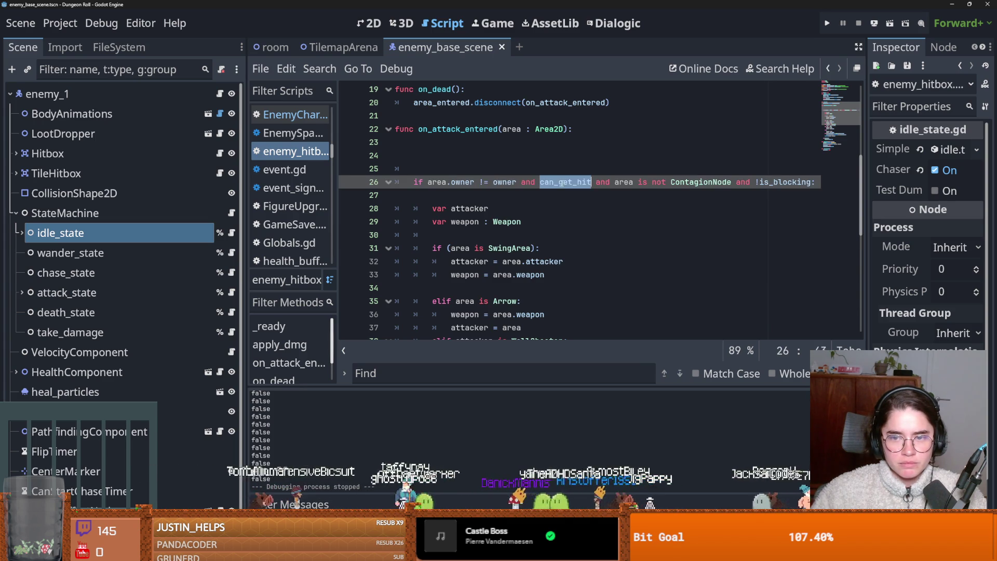
pyautogui.scroll(-2, 549, 209)
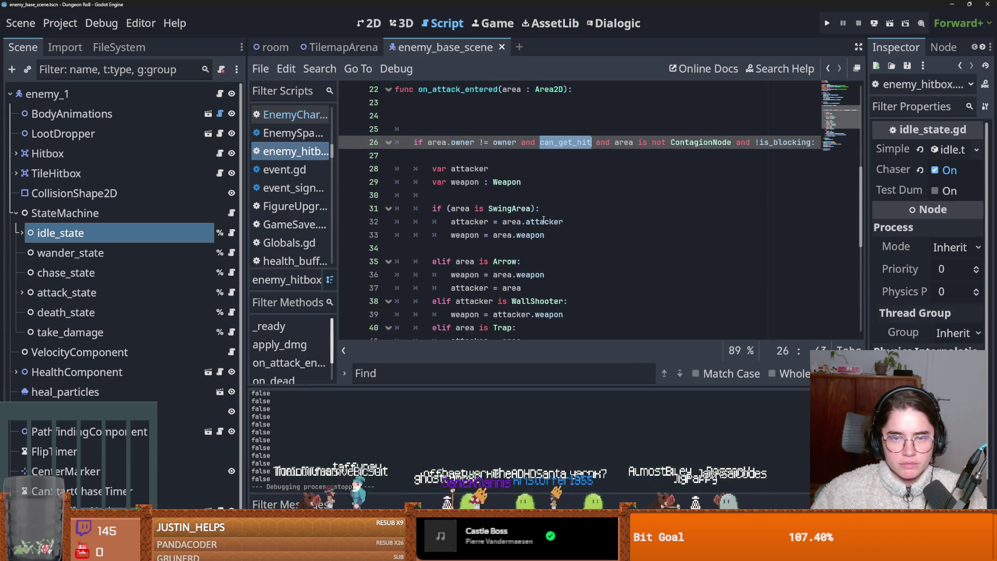
pyautogui.scroll(1, 543, 220)
pyautogui.scroll(-7, 543, 220)
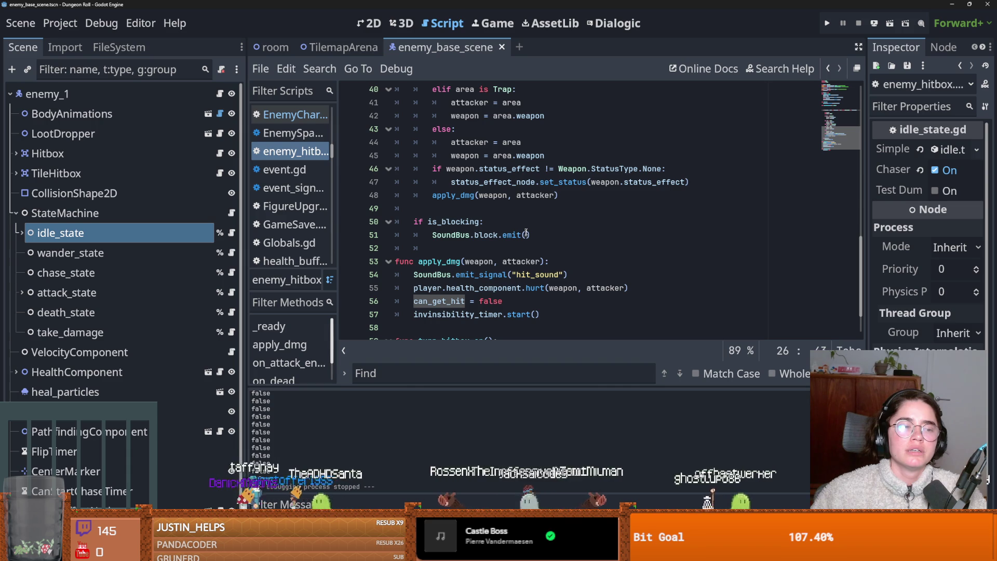
pyautogui.click(824, 24)
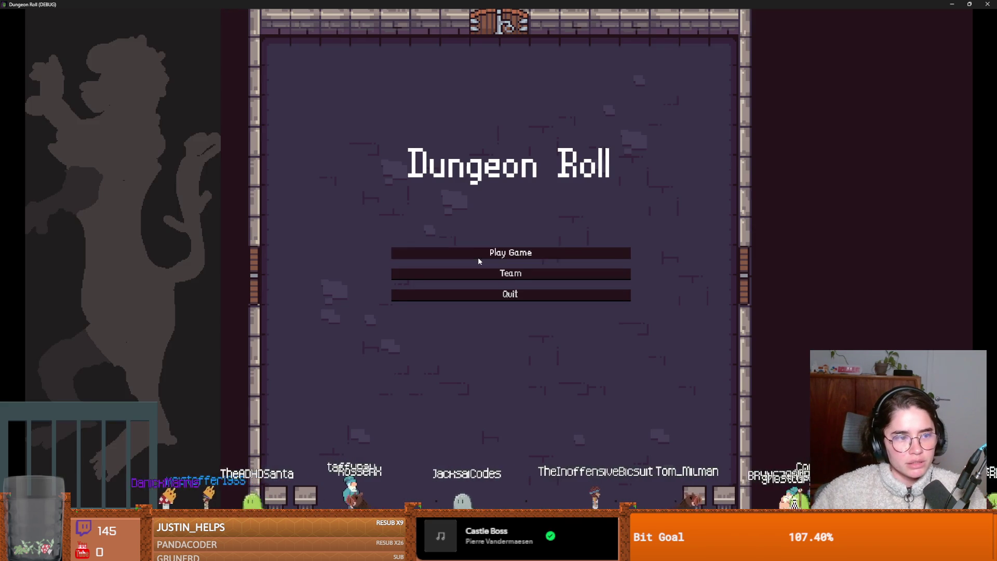
# Start a new game from the menu as the Archer.
pyautogui.click(478, 257)
pyautogui.press('Right')
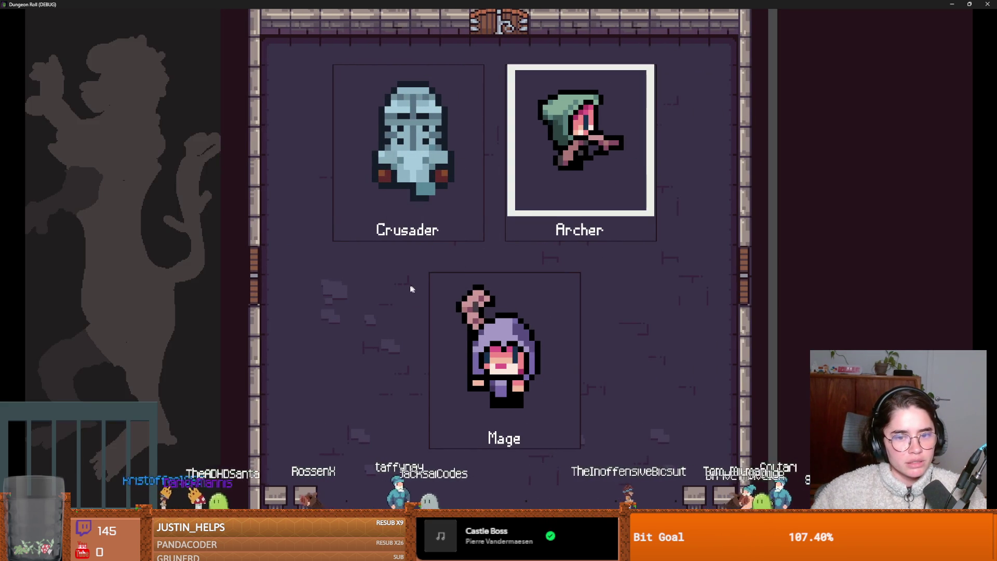
pyautogui.press('Return')
# Shoot the training dummy, walk out the left exit, and choose the skull room.
pyautogui.click(484, 211)
pyautogui.press('a')
pyautogui.press('a')
pyautogui.press('s')
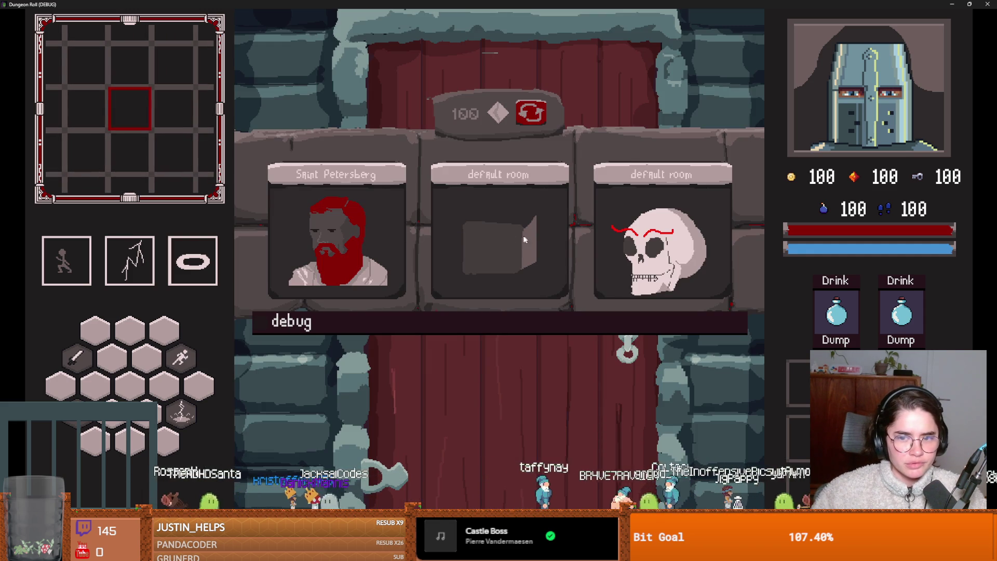
pyautogui.click(633, 248)
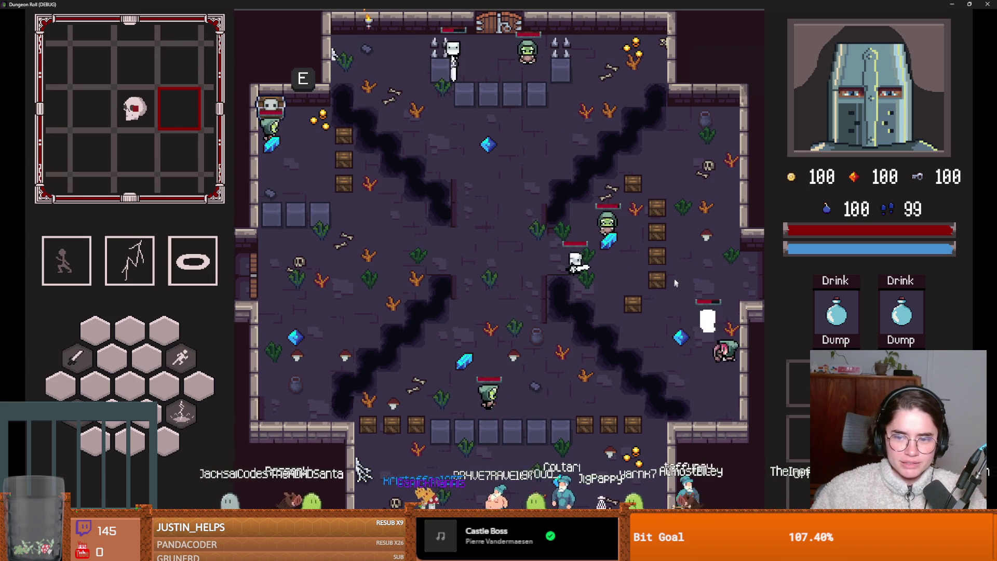
# End the run from the pause menu, pick a new room, and leave fullscreen.
pyautogui.press('Escape')
pyautogui.click(514, 355)
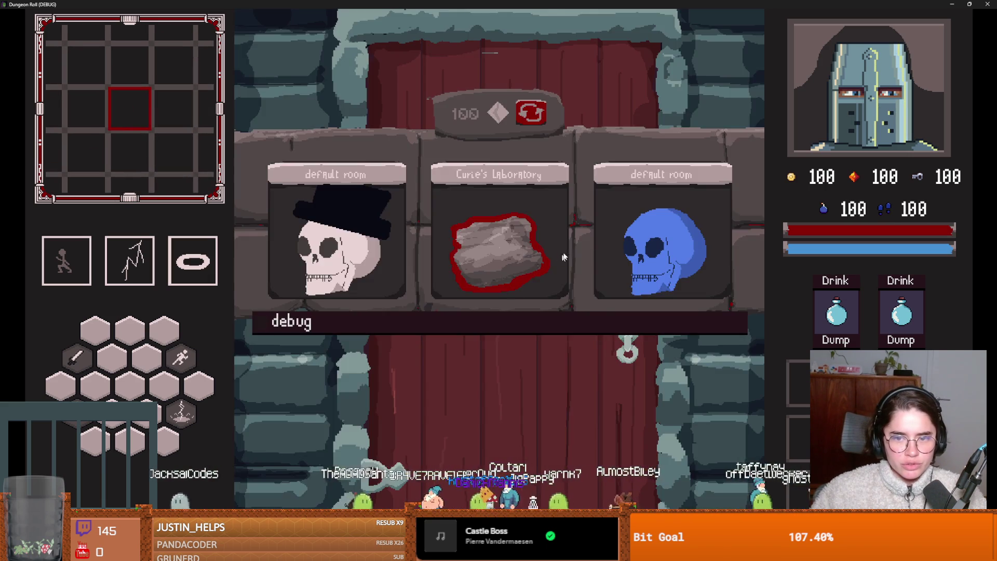
pyautogui.click(564, 257)
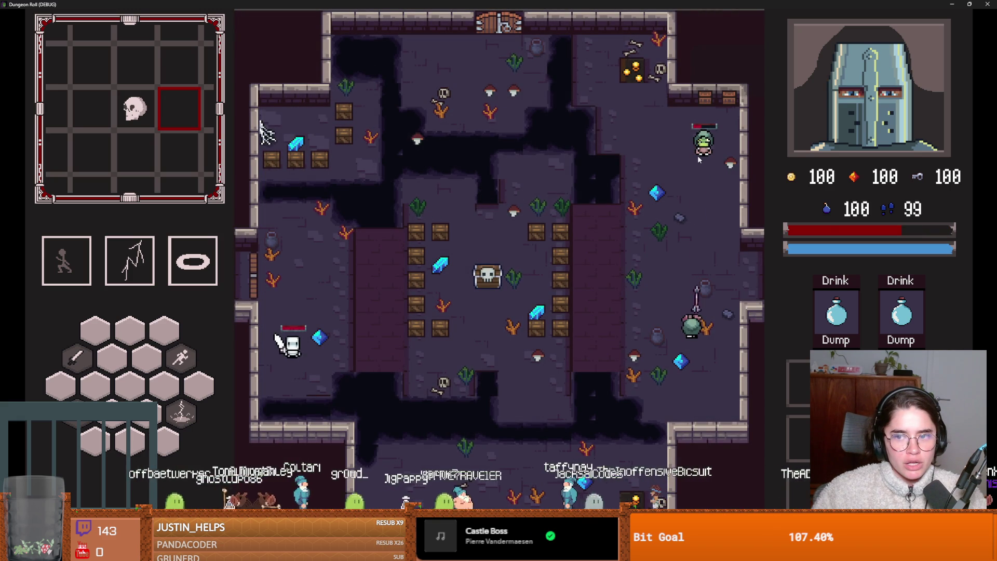
pyautogui.click(969, 4)
# Close the game, review the 25 errors in the debugger, and switch back to the room scene.
pyautogui.click(646, 250)
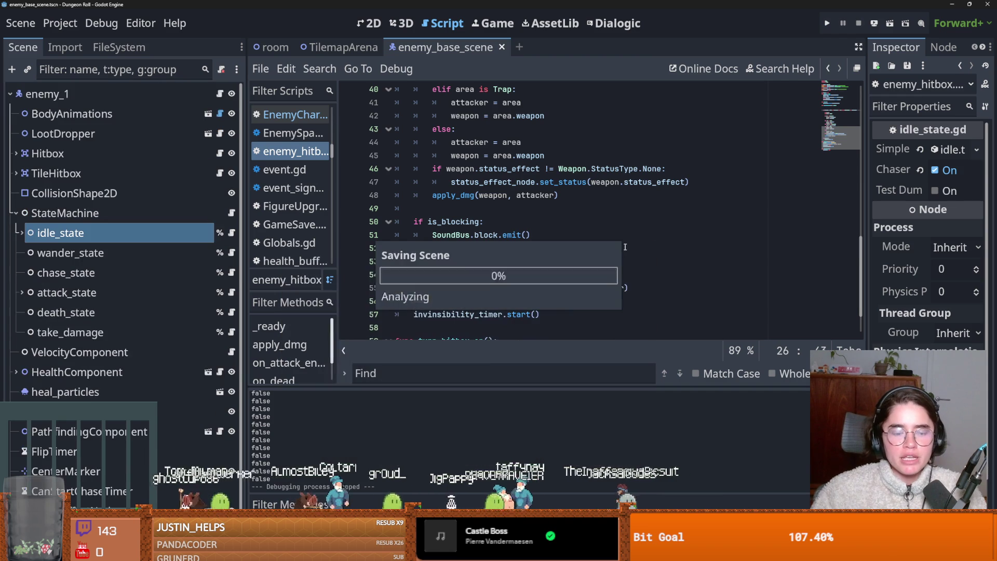
pyautogui.click(347, 404)
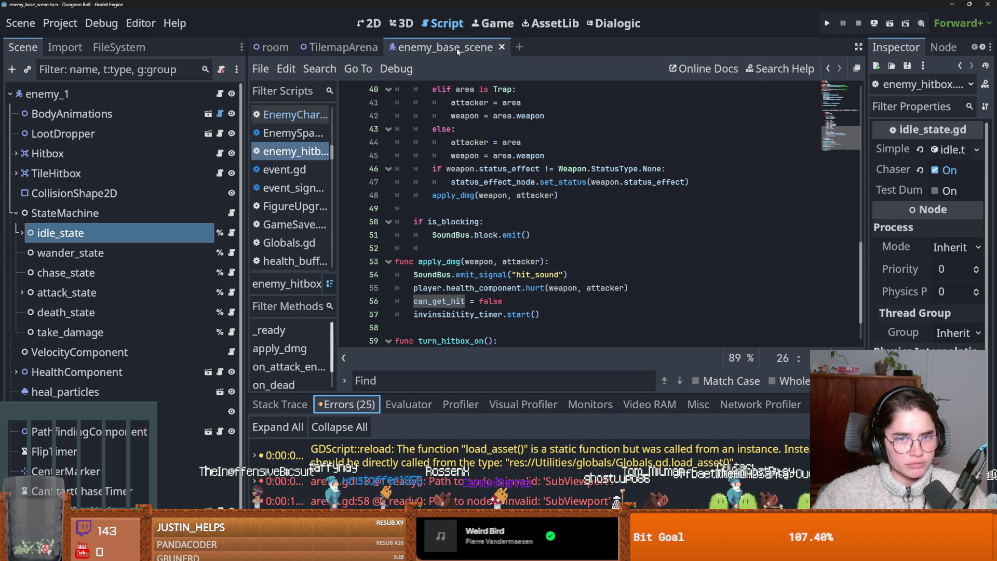
pyautogui.click(370, 23)
pyautogui.click(322, 52)
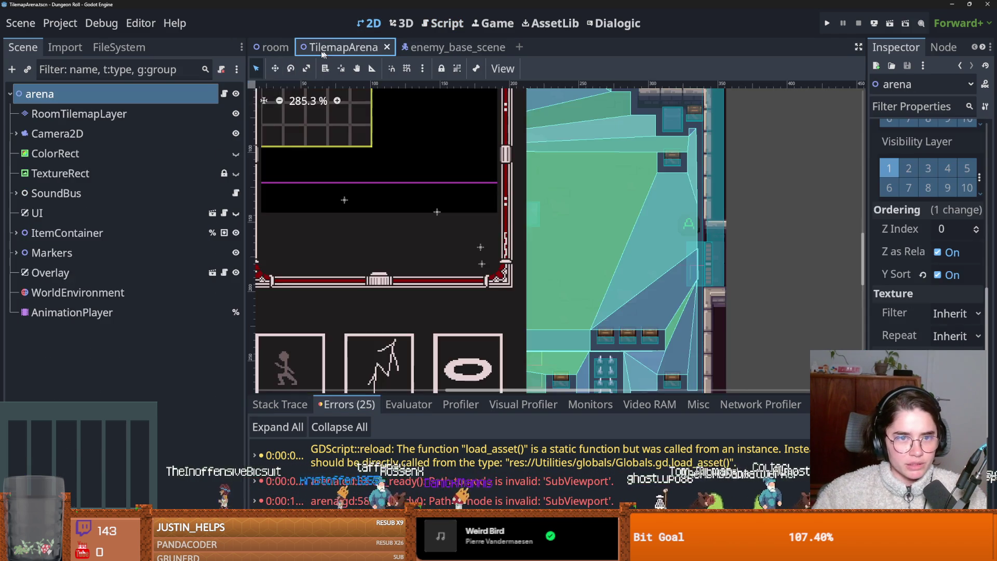
pyautogui.click(272, 47)
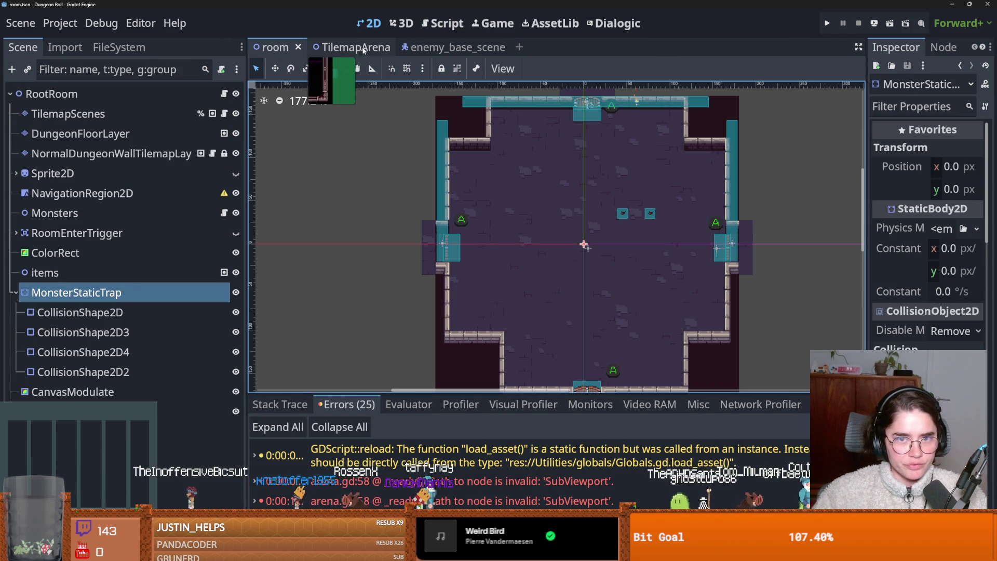
# Change the FileSystem filter from 'enemy' to 'monster' and open monster_room_6.tscn.
pyautogui.click(119, 47)
pyautogui.click(76, 87)
pyautogui.doubleClick(76, 86)
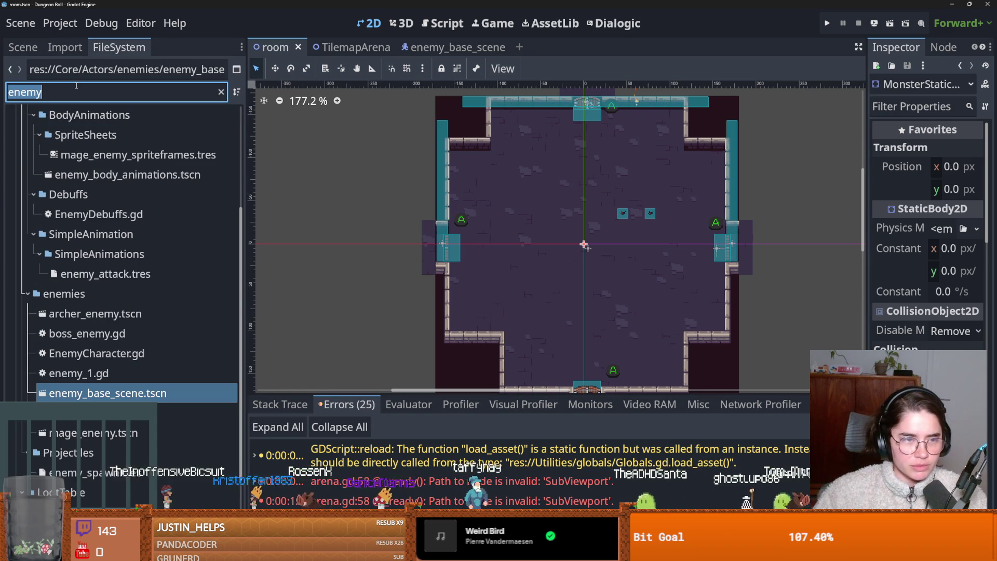
pyautogui.write('monster')
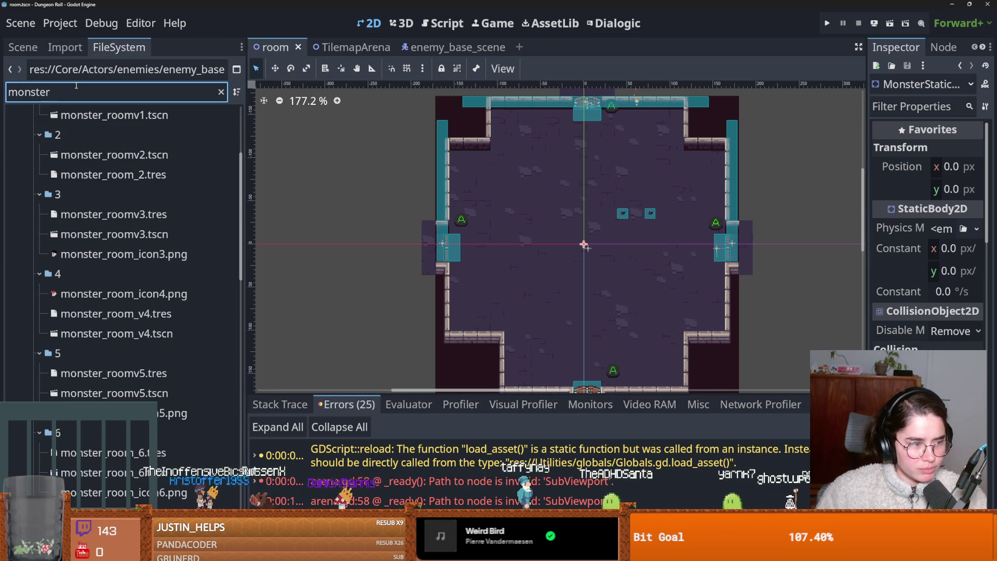
pyautogui.scroll(-6, 104, 312)
pyautogui.scroll(4, 104, 322)
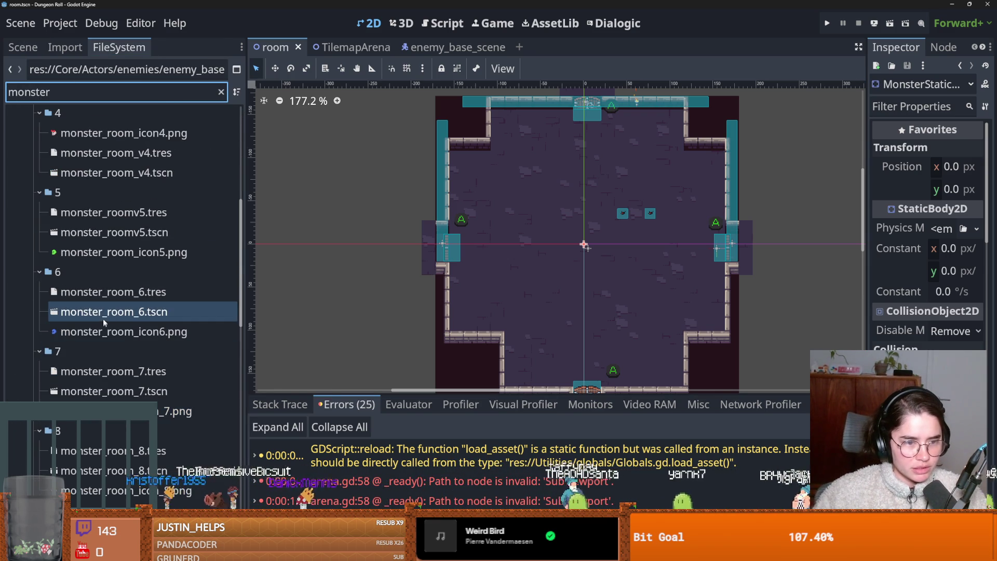
pyautogui.doubleClick(103, 318)
pyautogui.scroll(3, 602, 178)
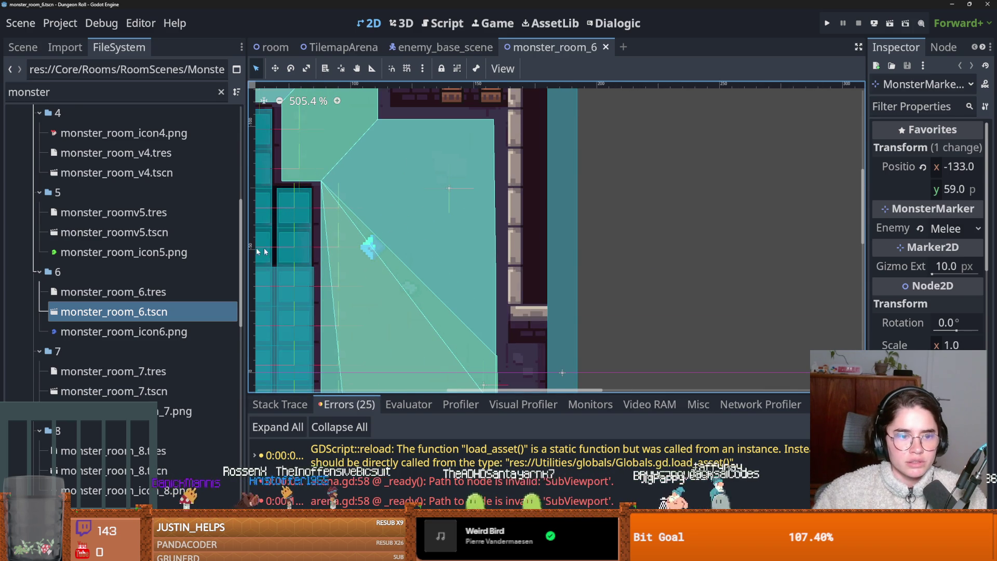
pyautogui.scroll(4, 94, 151)
# Select the TilemapScenes layer and paint a rectangular area of the tilemap.
pyautogui.click(23, 47)
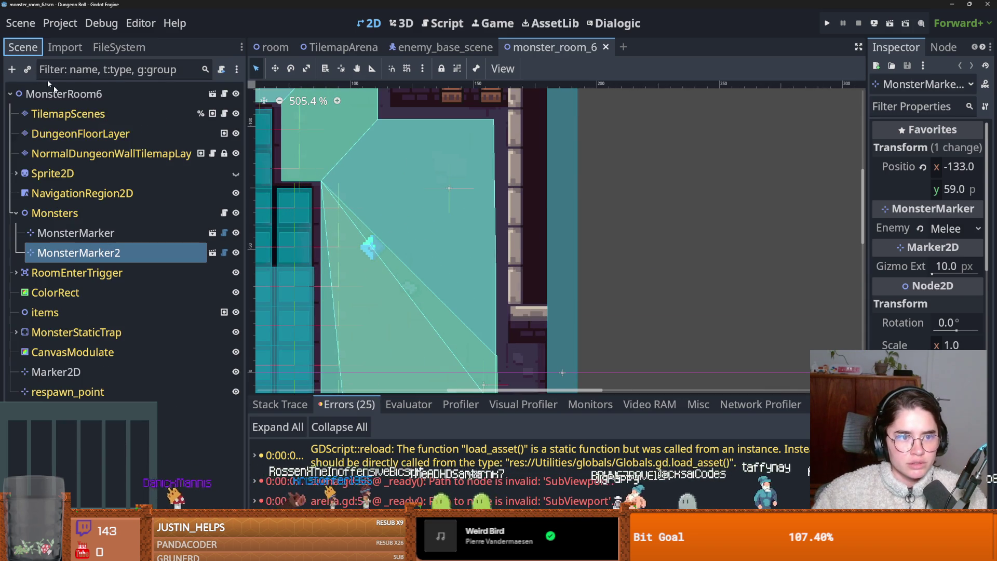
pyautogui.click(67, 114)
pyautogui.click(471, 238)
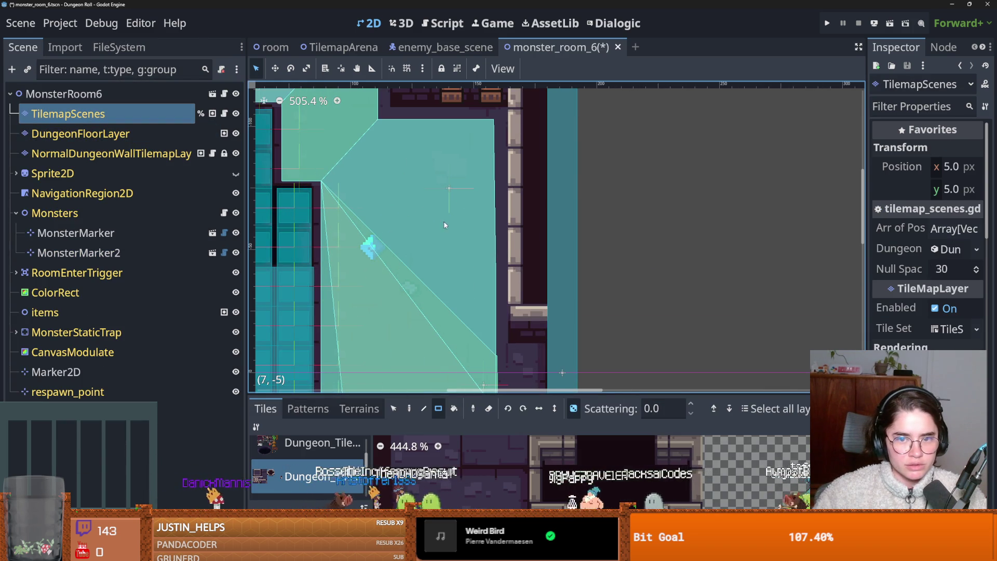
pyautogui.moveTo(395, 151); pyautogui.dragTo(480, 221)
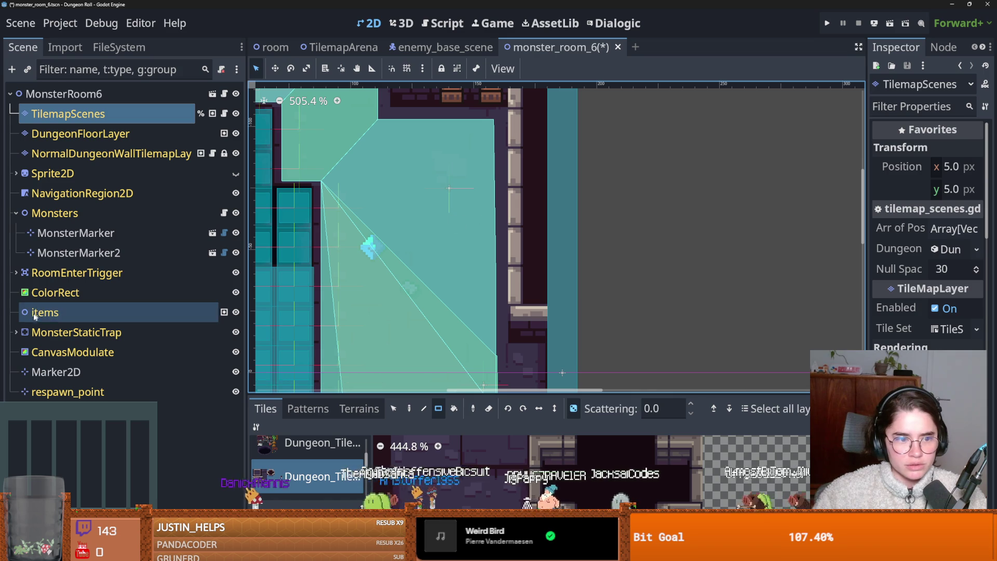
pyautogui.scroll(-1, 433, 219)
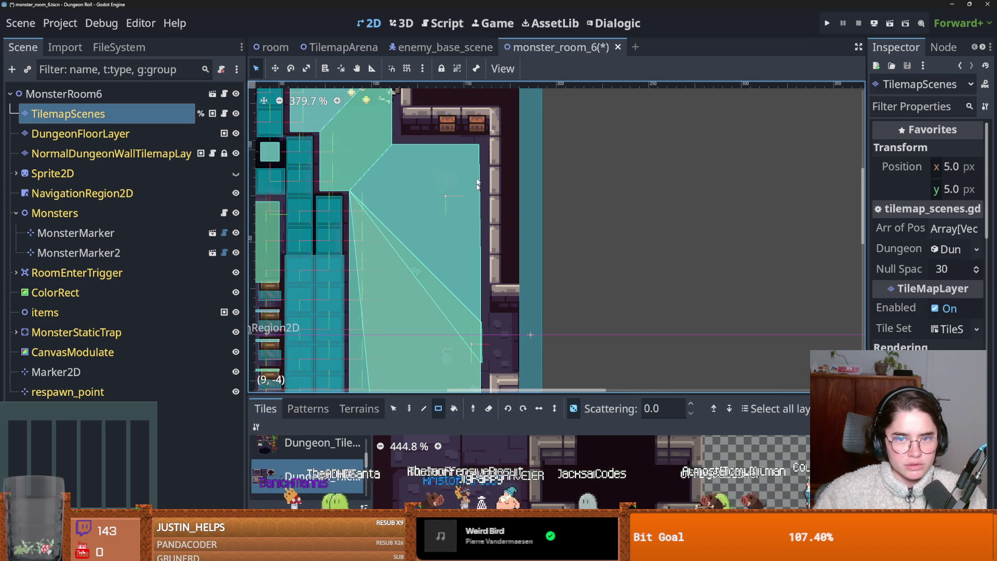
pyautogui.scroll(-4, 448, 186)
# Select the MonsterRoom6 root node and save monster_room_6 with Ctrl+S.
pyautogui.hotkey('ctrl', 's')
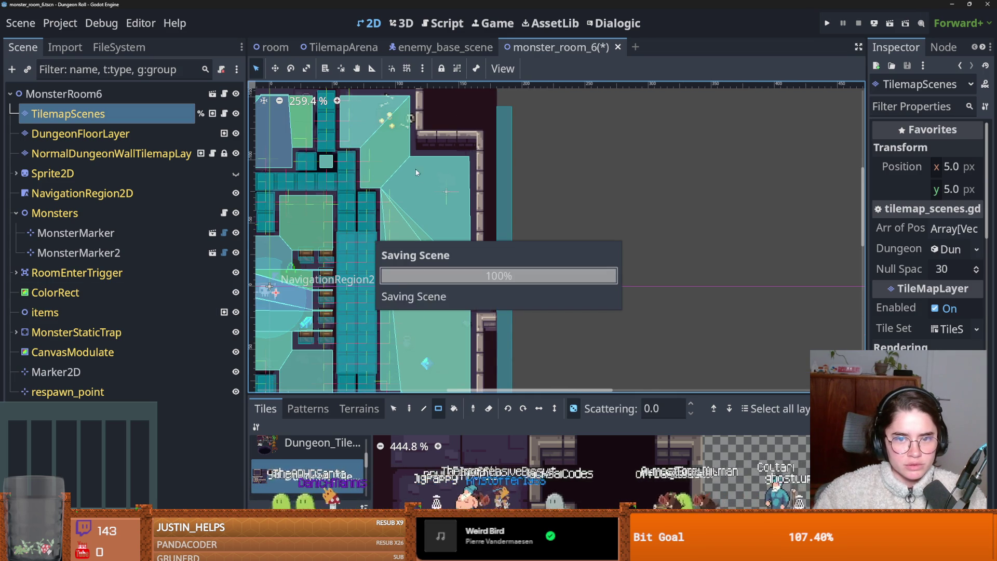
pyautogui.hotkey('ctrl', 's')
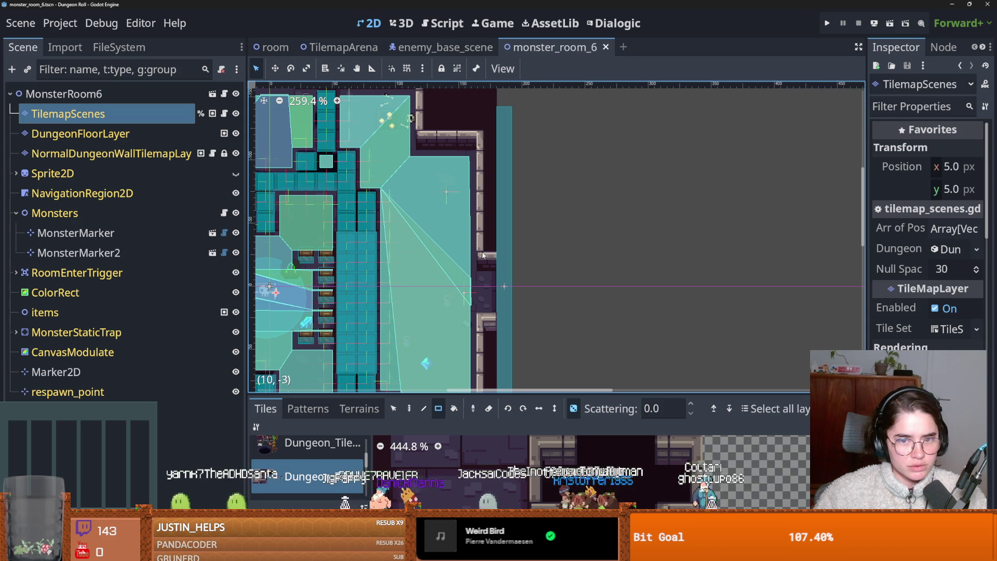
pyautogui.click(101, 134)
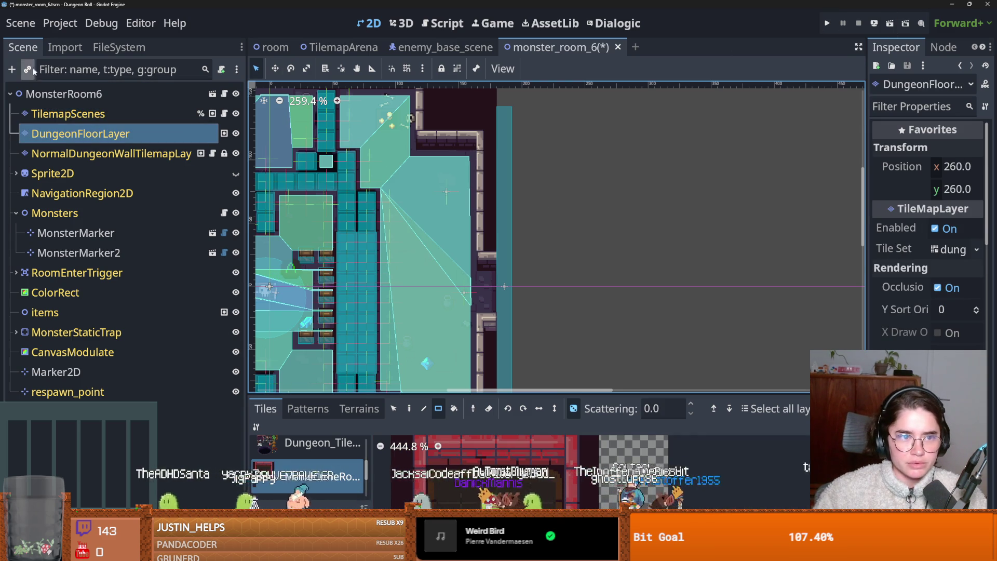
pyautogui.click(63, 94)
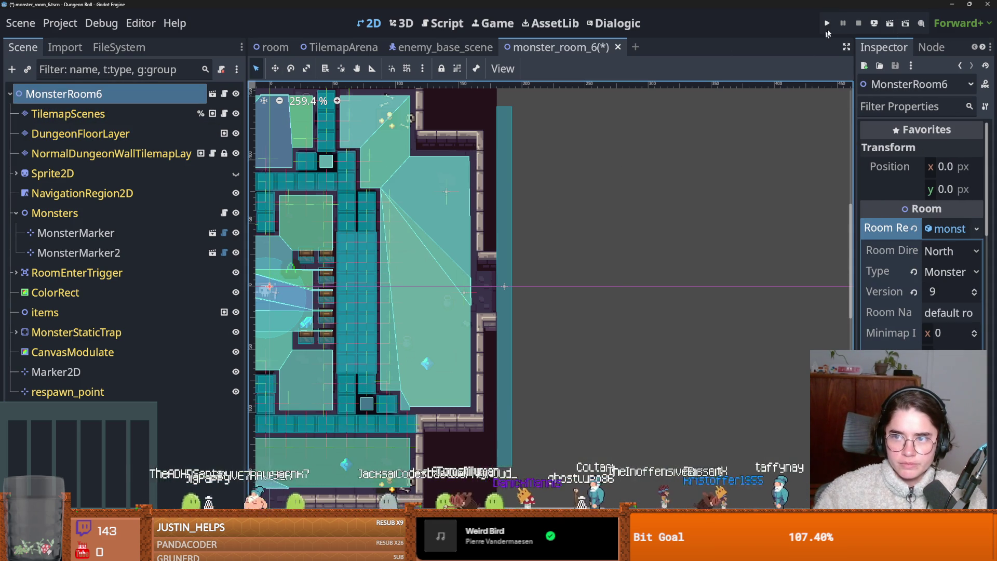
pyautogui.hotkey('ctrl', 's')
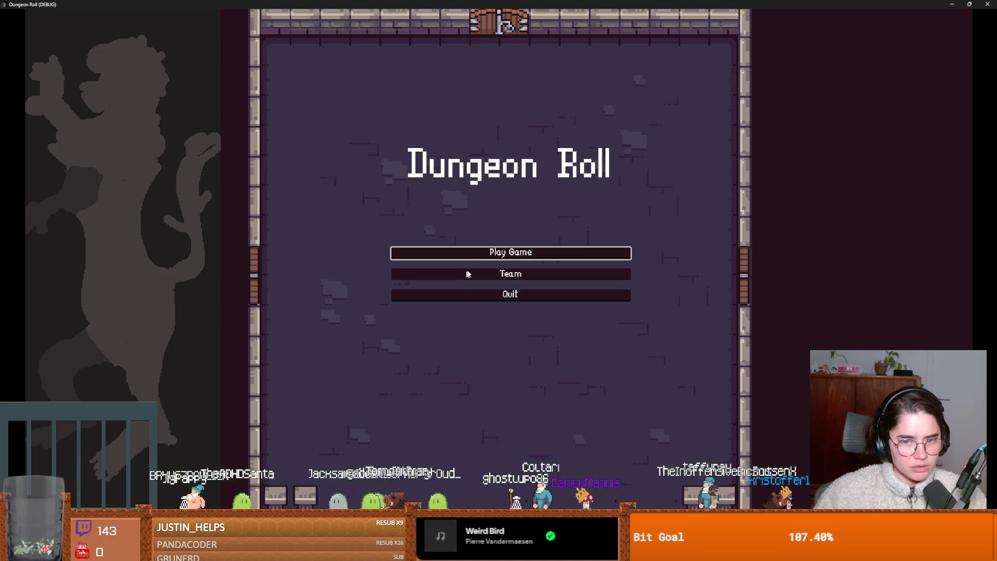
# Start a run, reroll the room choices three times, enter the third room, then close the game.
pyautogui.click(512, 252)
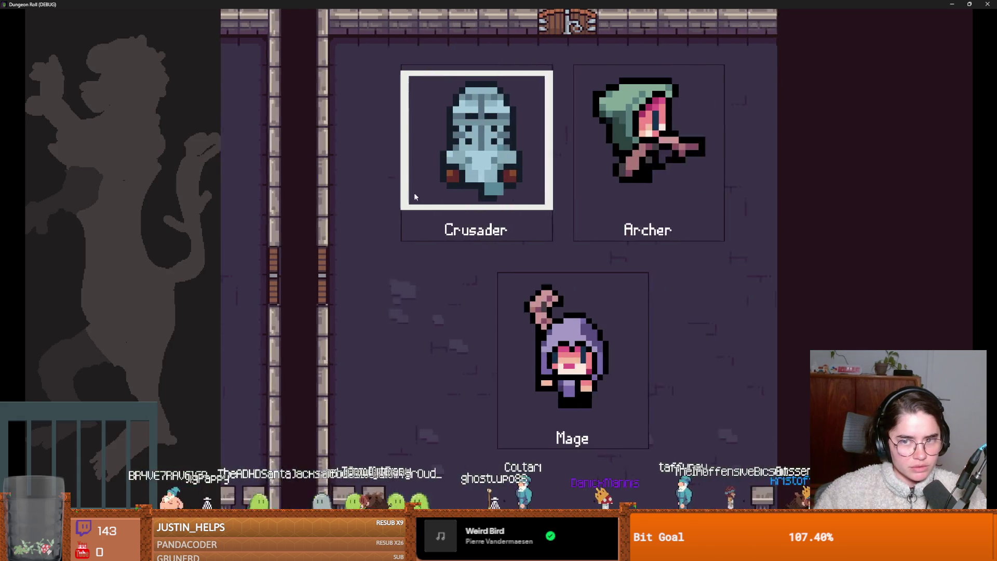
pyautogui.click(513, 207)
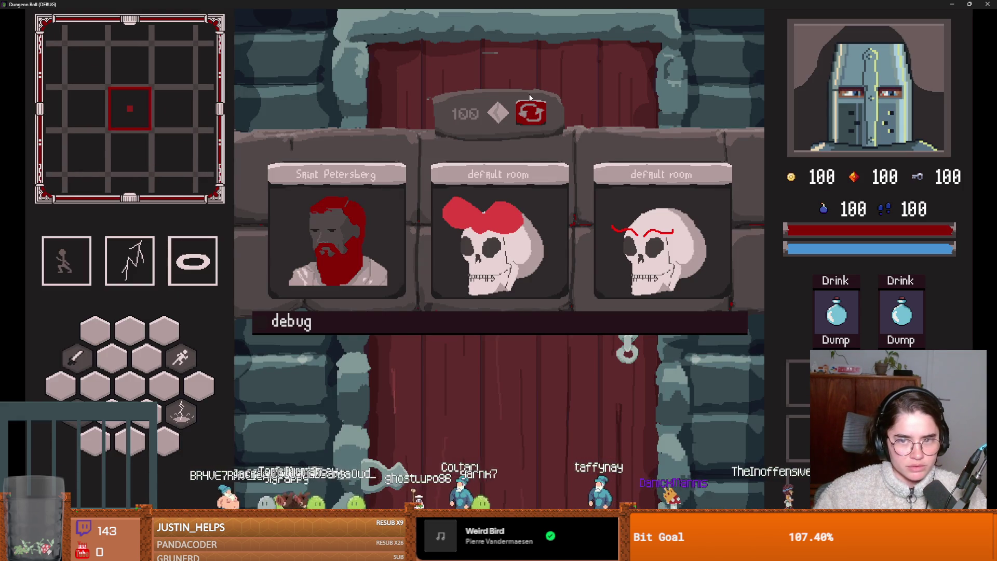
pyautogui.click(530, 109)
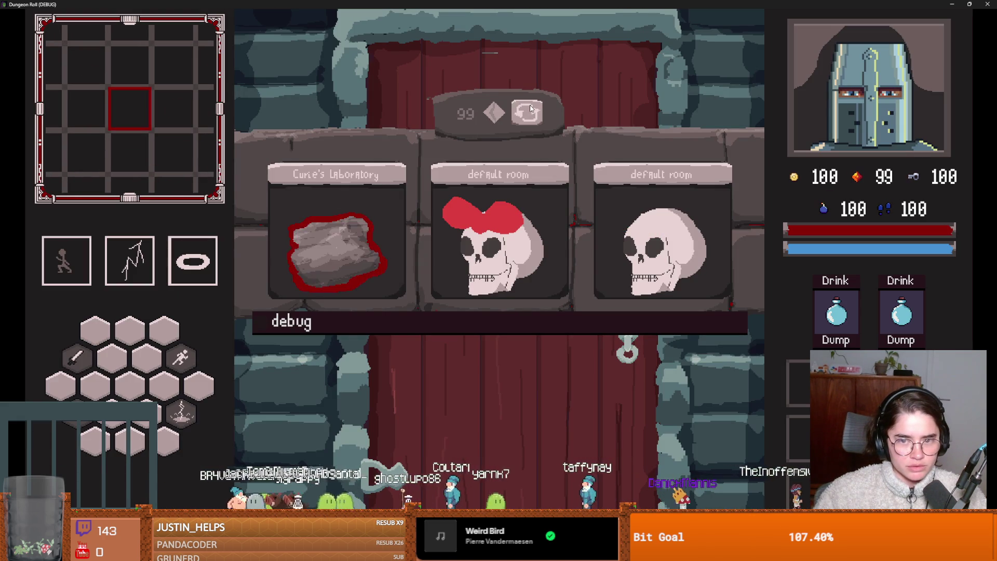
pyautogui.click(530, 109)
pyautogui.click(530, 109)
pyautogui.click(628, 236)
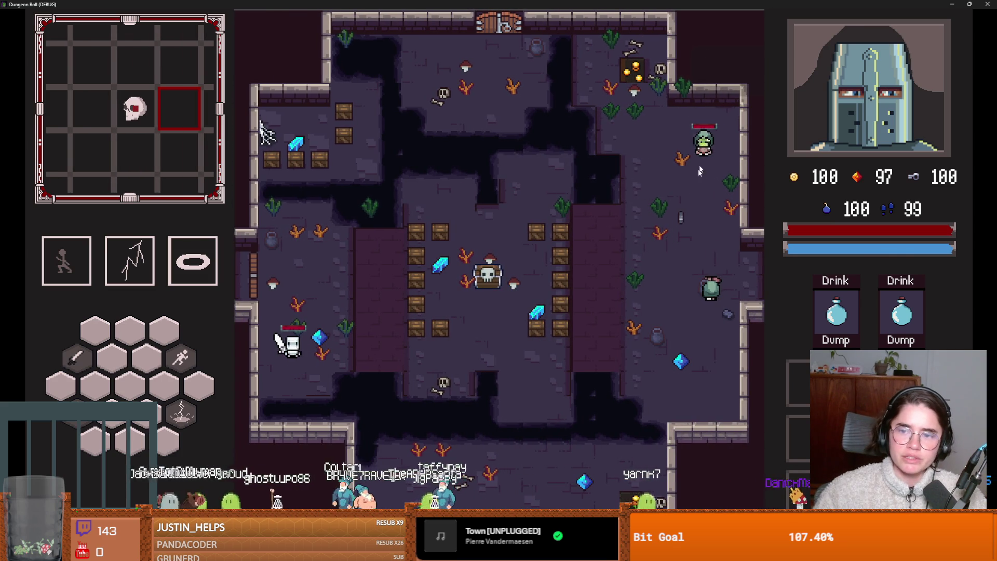
pyautogui.moveTo(651, 5); pyautogui.dragTo(652, 225)
pyautogui.click(614, 226)
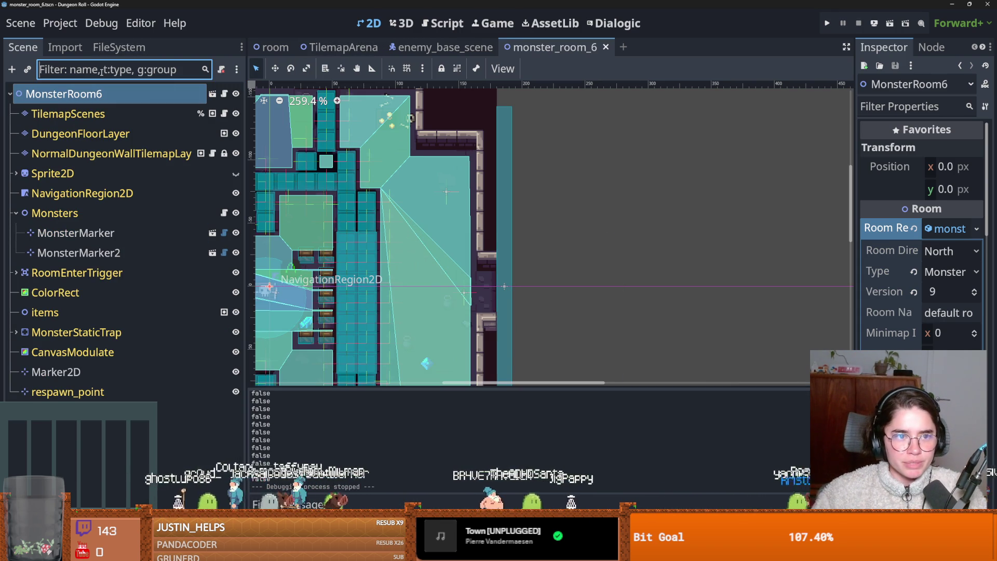
# Filter the project files for 'bar', open barricade.tscn, and open its attached script.
pyautogui.click(119, 47)
pyautogui.click(87, 88)
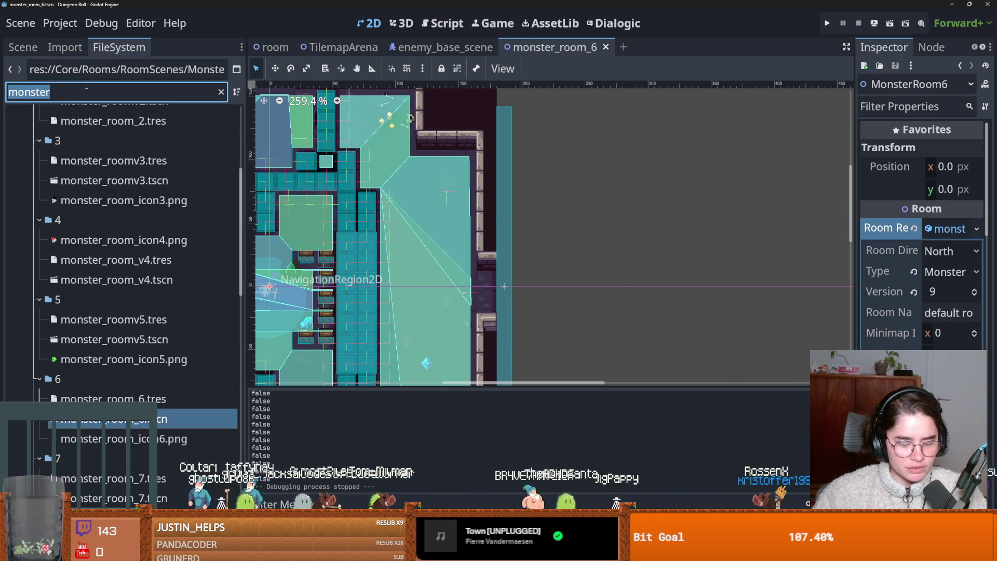
pyautogui.write('bar')
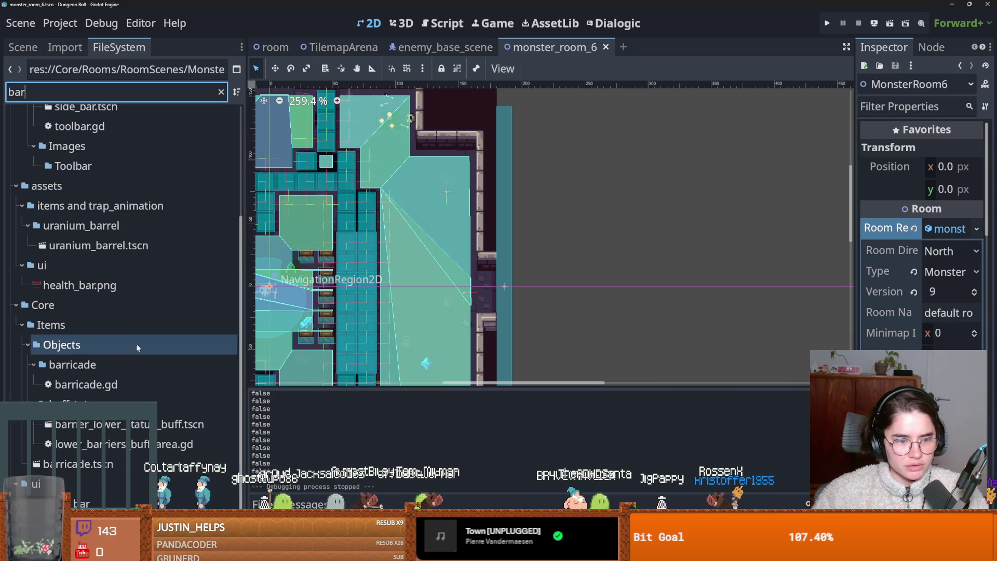
pyautogui.doubleClick(104, 464)
pyautogui.click(23, 48)
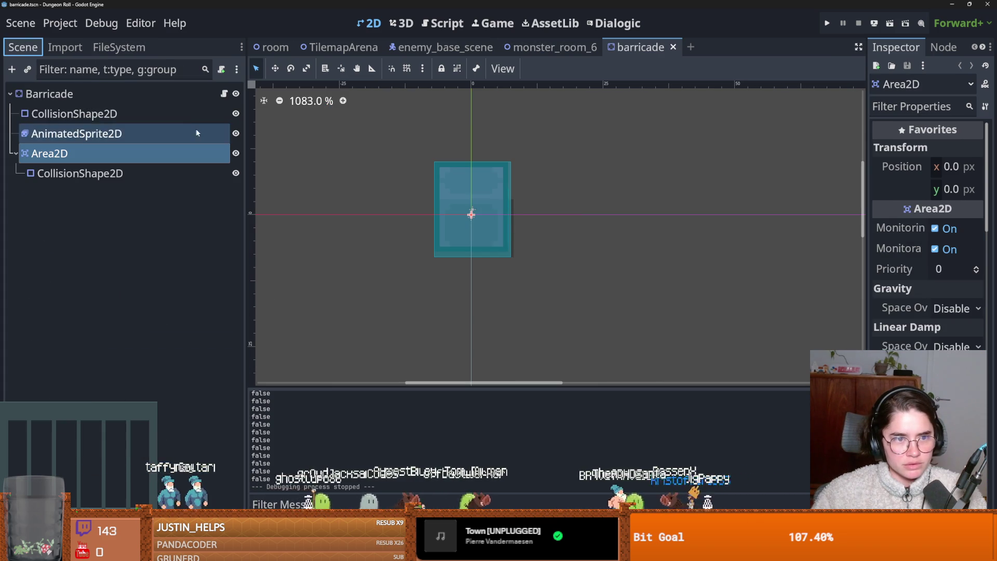
pyautogui.click(224, 93)
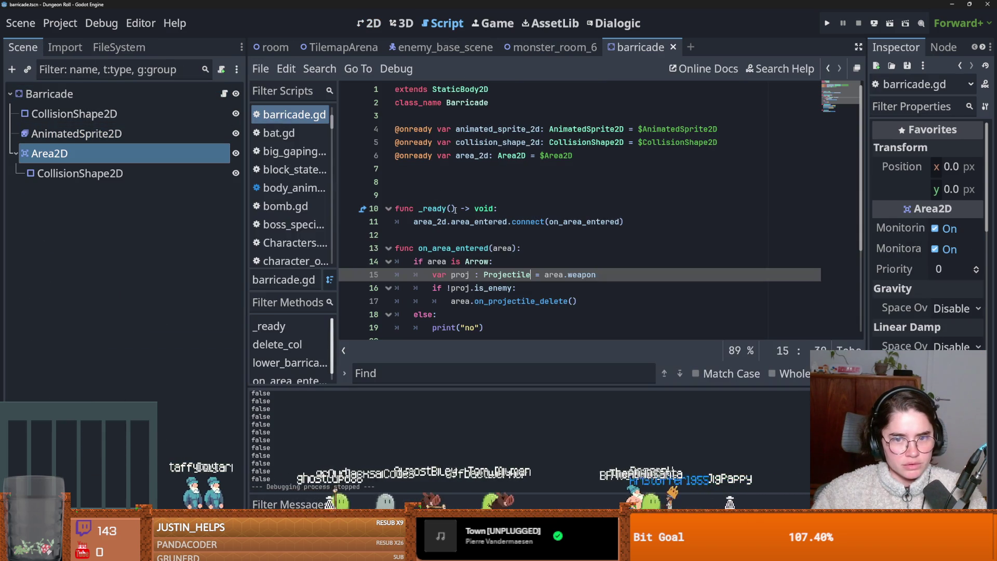
# Reveal barricade.gd in the FileSystem dock via Show in FileSystem.
pyautogui.rightClick(299, 118)
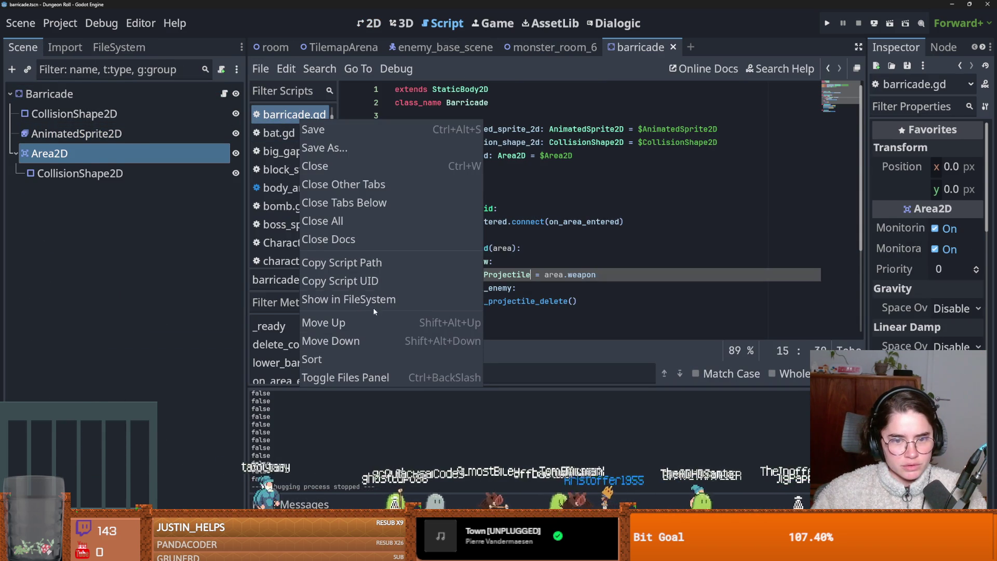
pyautogui.click(374, 307)
pyautogui.scroll(-15, 140, 374)
pyautogui.scroll(-20, 149, 392)
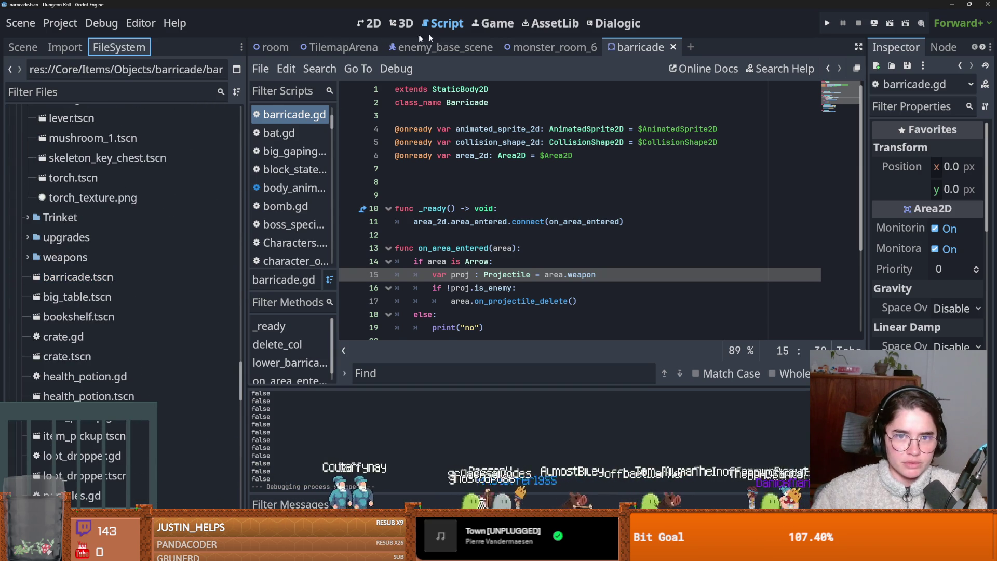
# Switch to the enemy_base_scene tab and inspect the enemy_1 node tree.
pyautogui.click(410, 47)
pyautogui.click(35, 51)
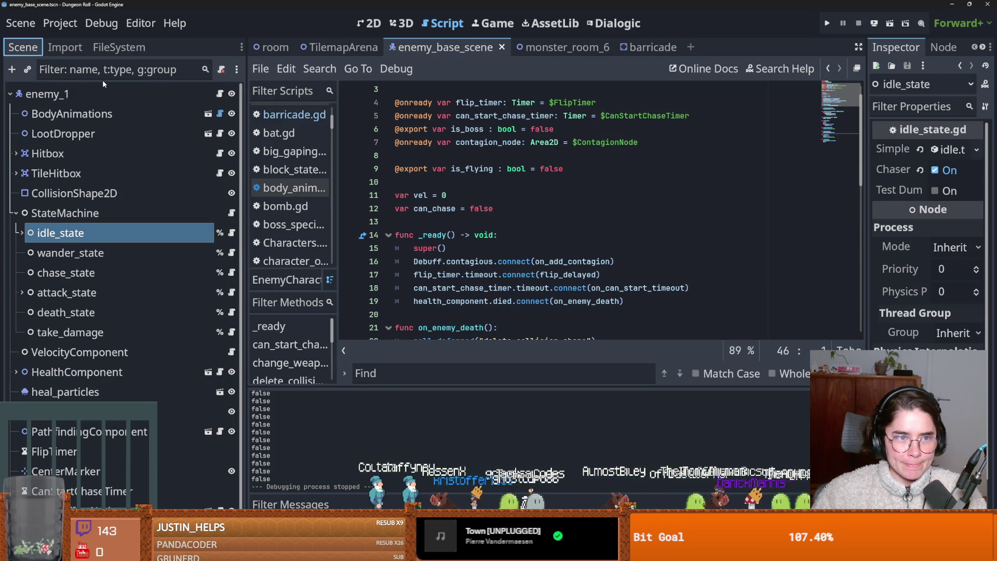
pyautogui.scroll(-3, 441, 198)
pyautogui.scroll(5, 444, 202)
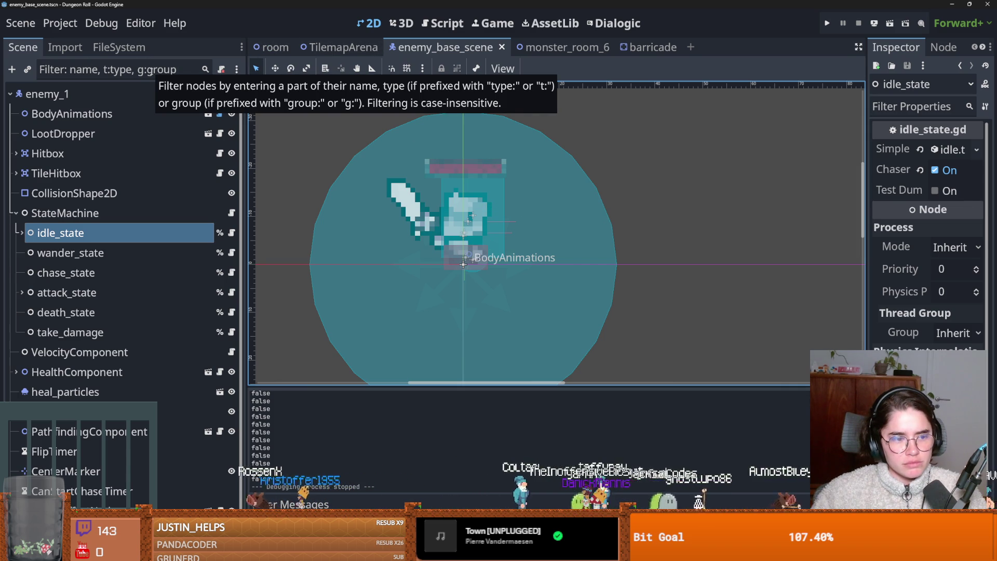
# Return to the project files, widen the FileSystem dock, and save the enemy base scene.
pyautogui.click(133, 52)
pyautogui.click(182, 144)
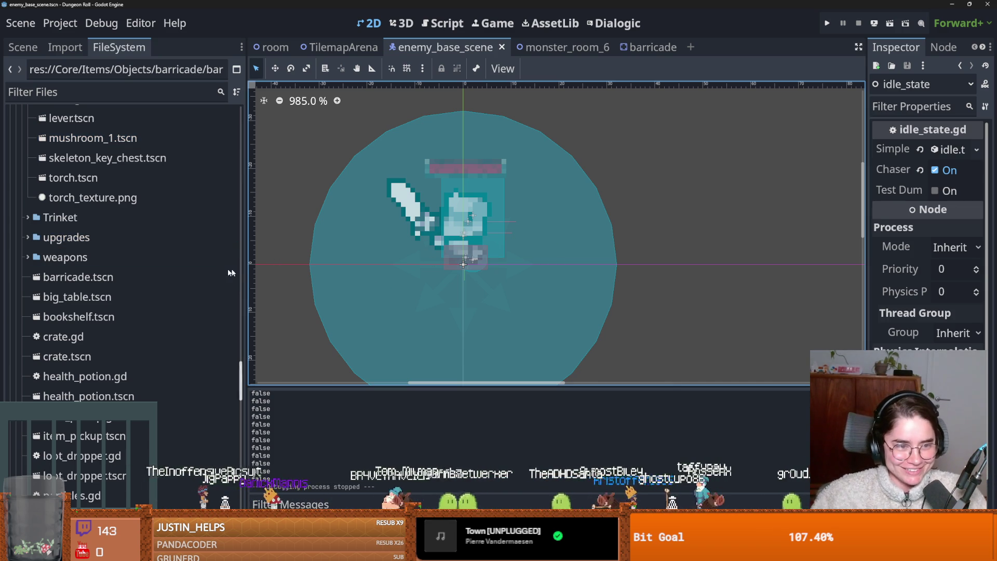
pyautogui.moveTo(243, 253)
pyautogui.mouseDown()
pyautogui.moveTo(259, 254)
pyautogui.moveTo(224, 254)
pyautogui.mouseUp()
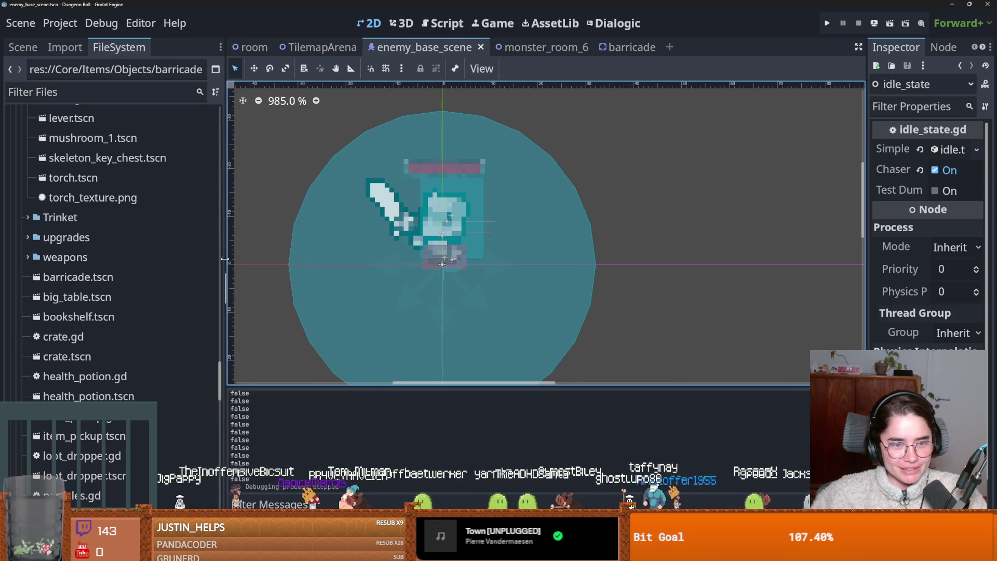
pyautogui.scroll(5, 119, 233)
pyautogui.scroll(-3, 143, 209)
pyautogui.scroll(15, 143, 208)
pyautogui.scroll(-3, 143, 209)
pyautogui.scroll(3, 143, 209)
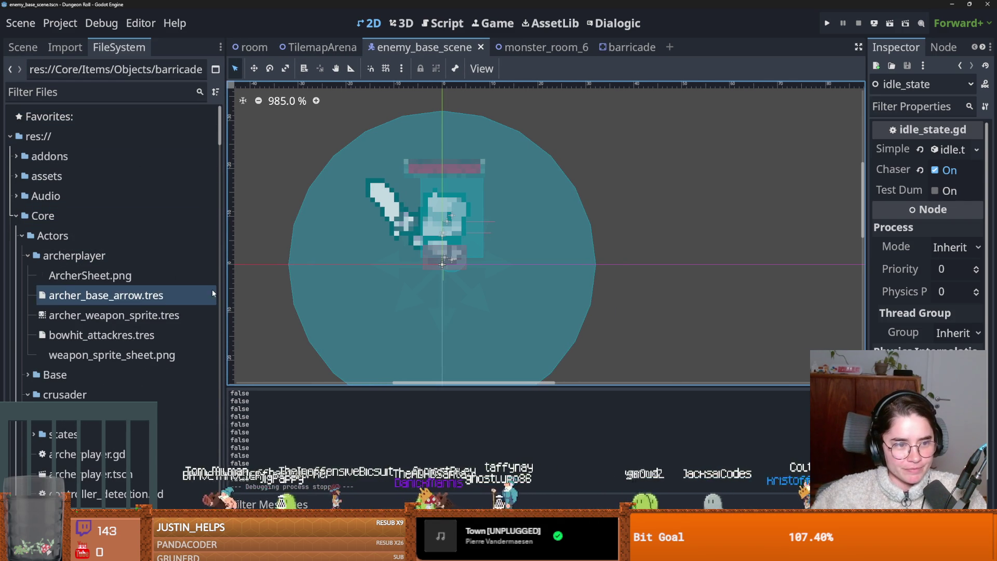
pyautogui.moveTo(221, 139)
pyautogui.mouseDown()
pyautogui.moveTo(225, 164)
pyautogui.moveTo(228, 130)
pyautogui.mouseUp()
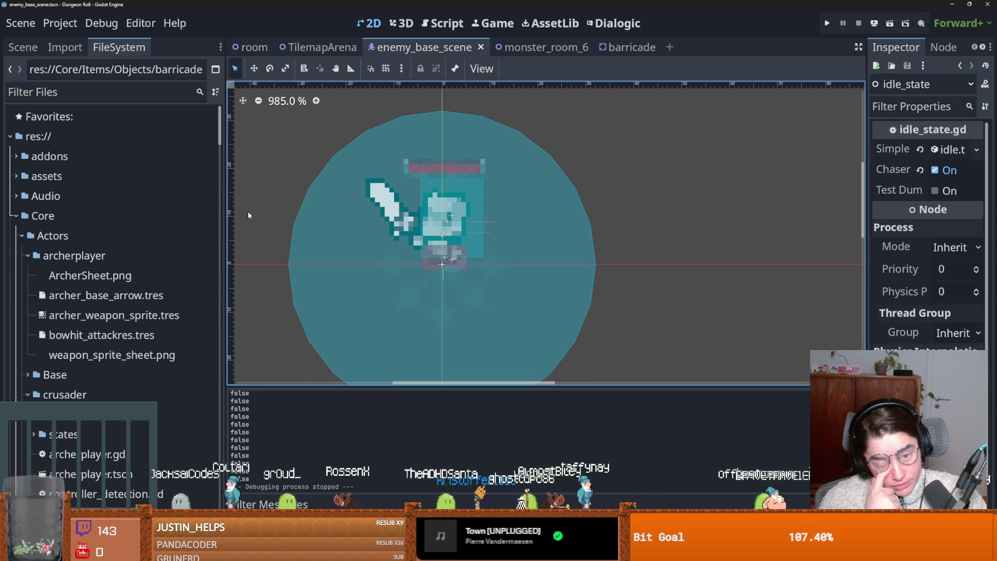
pyautogui.click(150, 303)
pyautogui.scroll(-10, 150, 317)
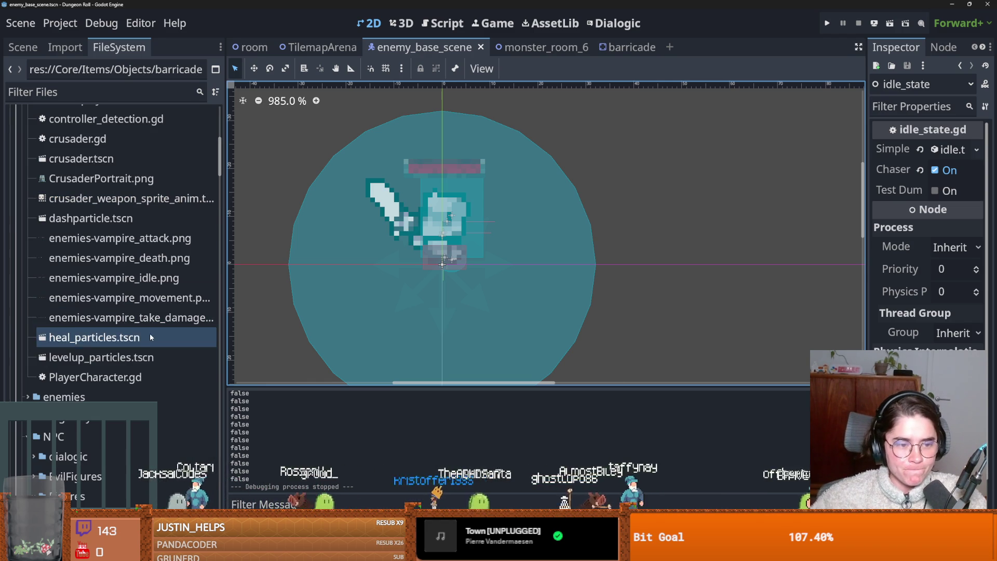
pyautogui.moveTo(221, 174)
pyautogui.mouseDown()
pyautogui.moveTo(216, 506)
pyautogui.moveTo(228, 137)
pyautogui.mouseUp()
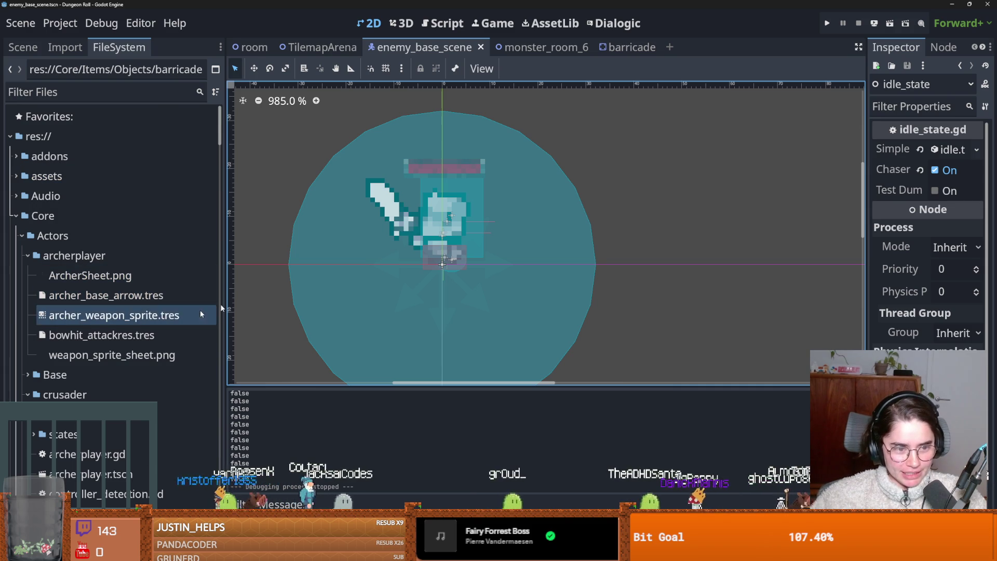
pyautogui.scroll(-1, 459, 247)
pyautogui.hotkey('ctrl', 's')
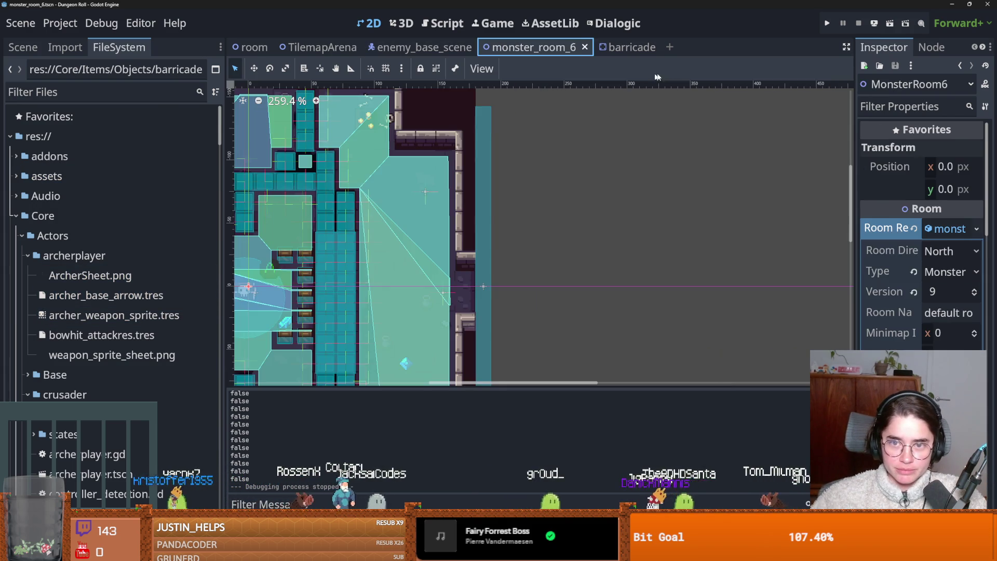
# Collapse the Core folder in the FileSystem dock.
pyautogui.click(76, 220)
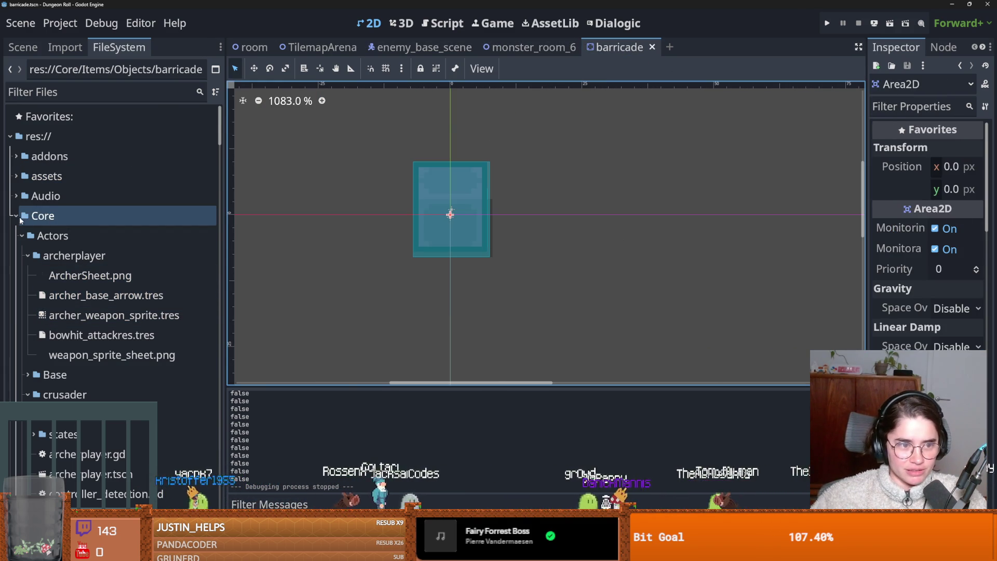
pyautogui.click(76, 223)
pyautogui.scroll(-3, 392, 229)
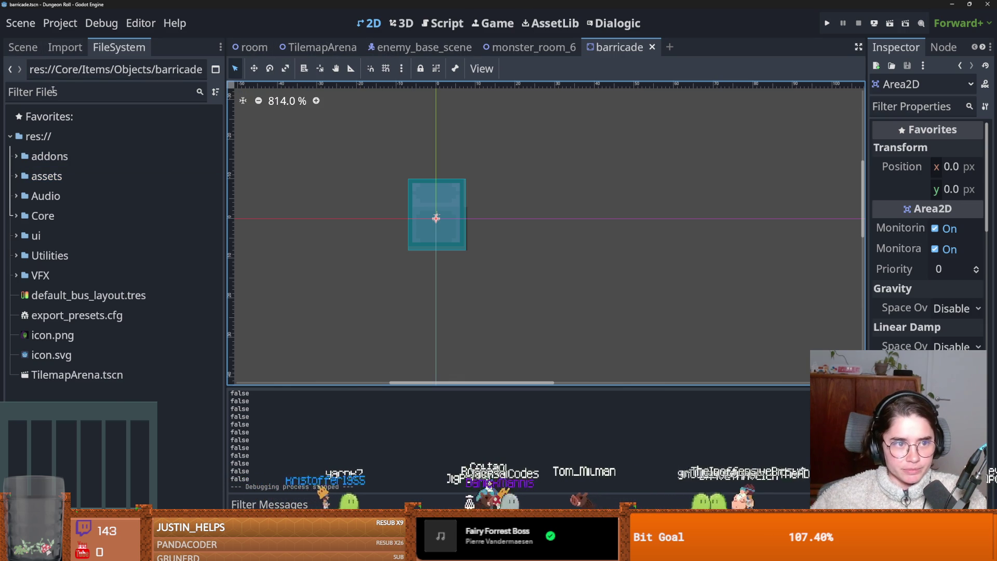
# Filter the project files by 'arrow' and collapse the addons folder.
pyautogui.click(78, 92)
pyautogui.write('arr')
pyautogui.scroll(-10, 116, 296)
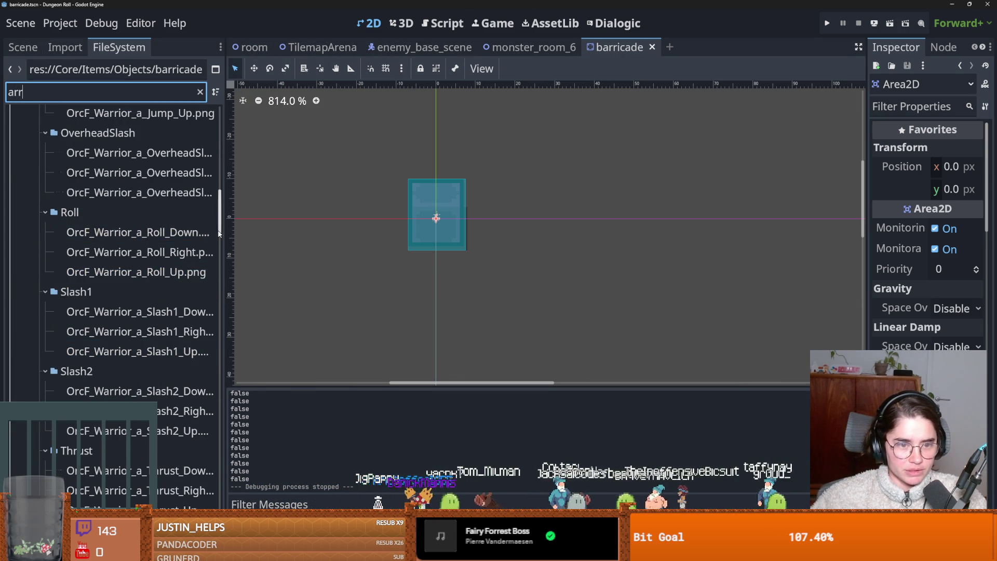
pyautogui.moveTo(226, 255); pyautogui.dragTo(220, 493)
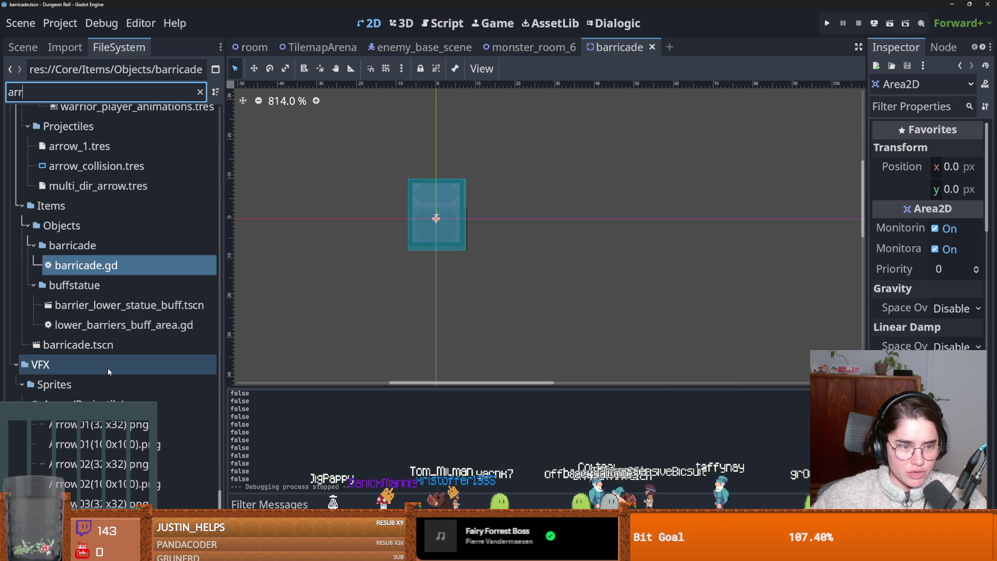
pyautogui.scroll(5, 104, 353)
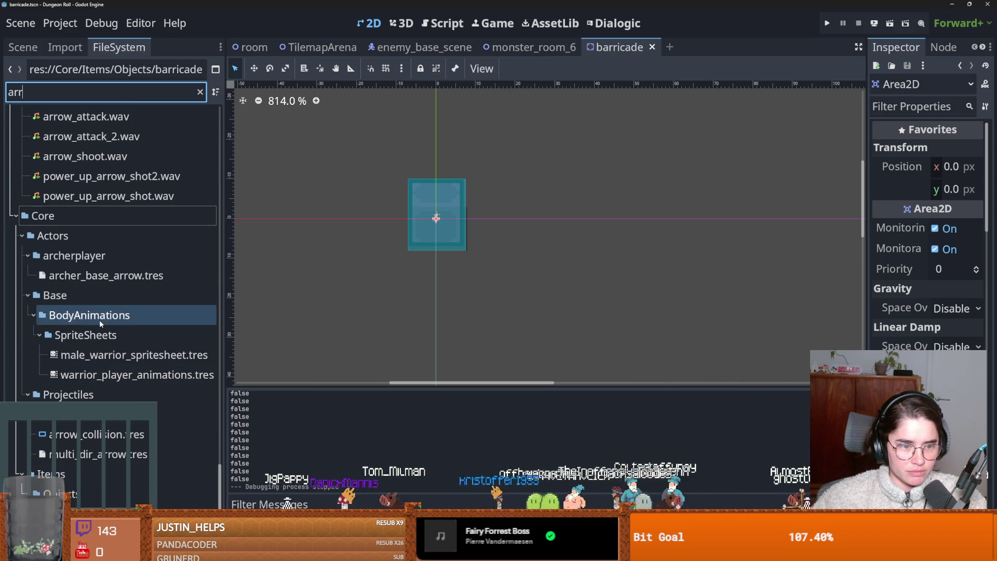
pyautogui.scroll(5, 100, 325)
pyautogui.scroll(10, 104, 333)
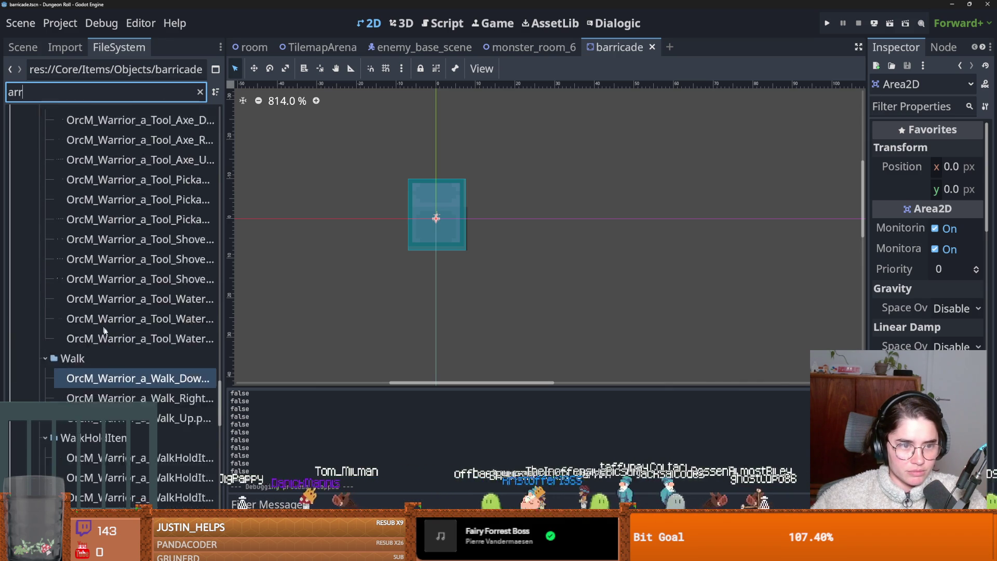
pyautogui.scroll(15, 112, 341)
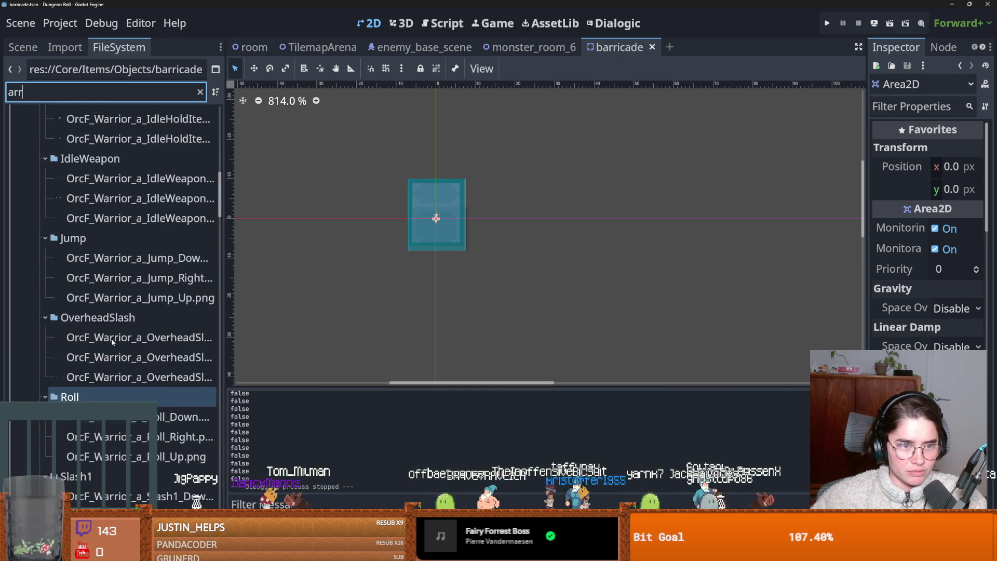
pyautogui.click(16, 156)
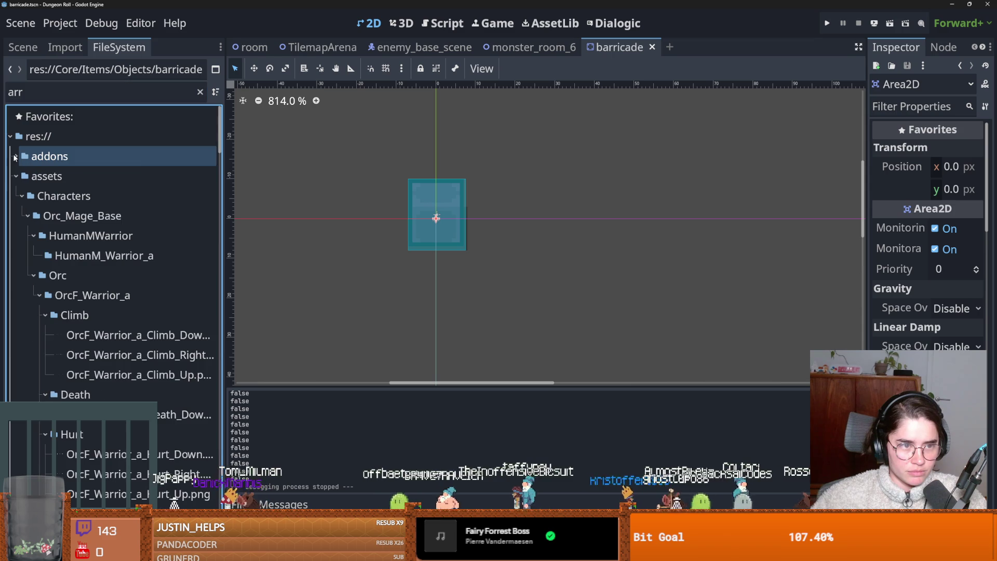
pyautogui.write('ow')
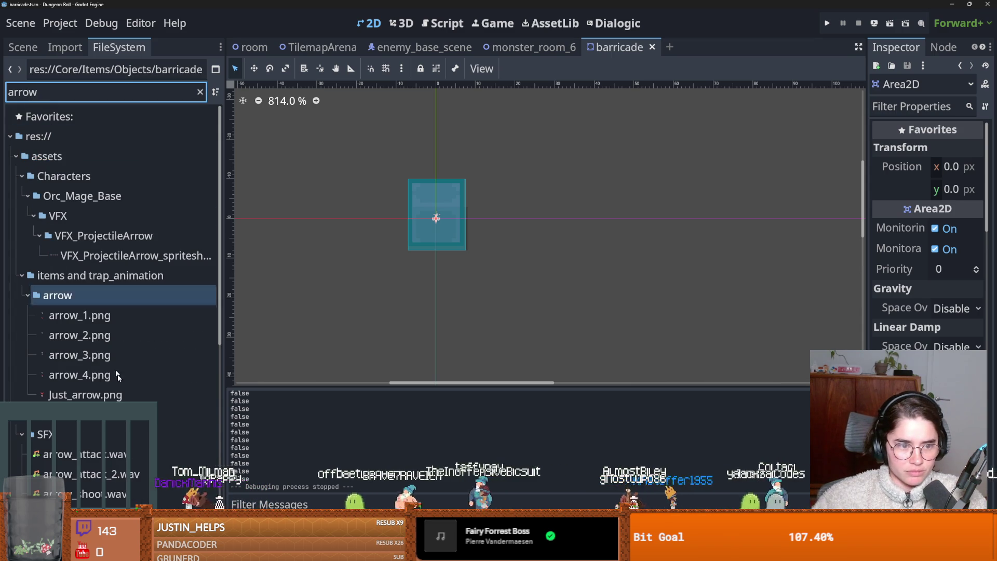
pyautogui.scroll(-5, 120, 385)
# Preview arrow_collision.tres, multi_dir_arrow.tres and archer_base_arrow.tres to compare them.
pyautogui.click(122, 387)
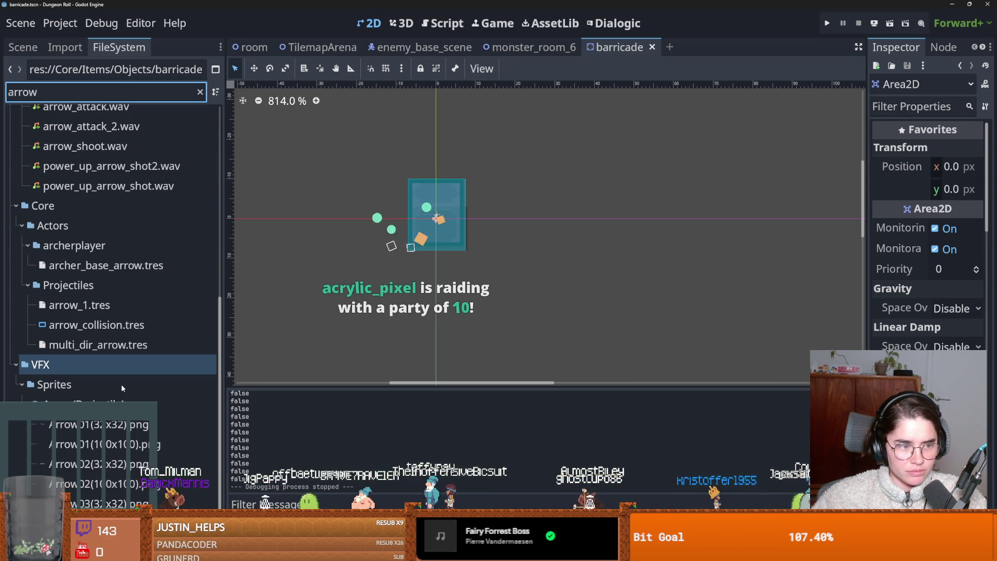
pyautogui.click(109, 327)
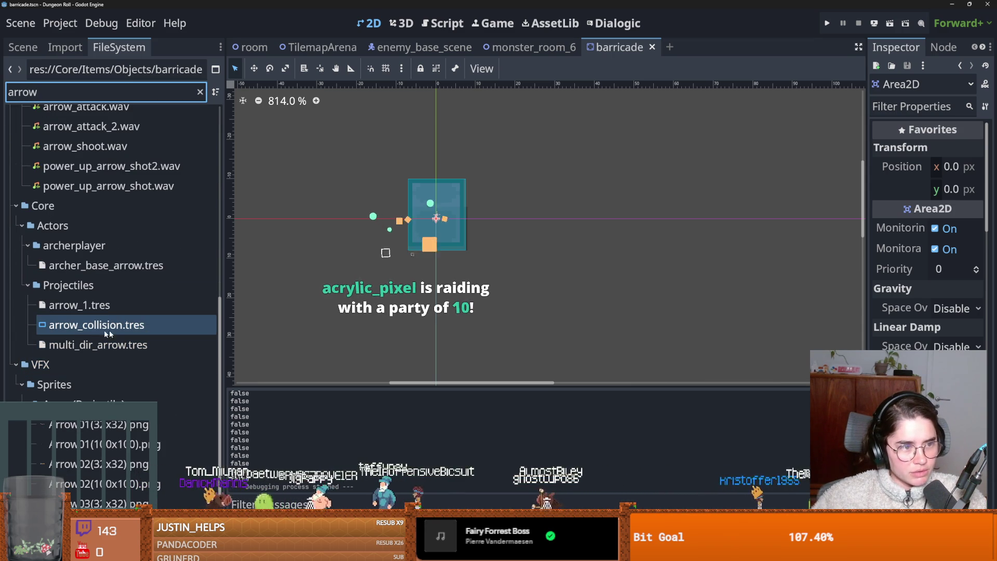
pyautogui.click(117, 345)
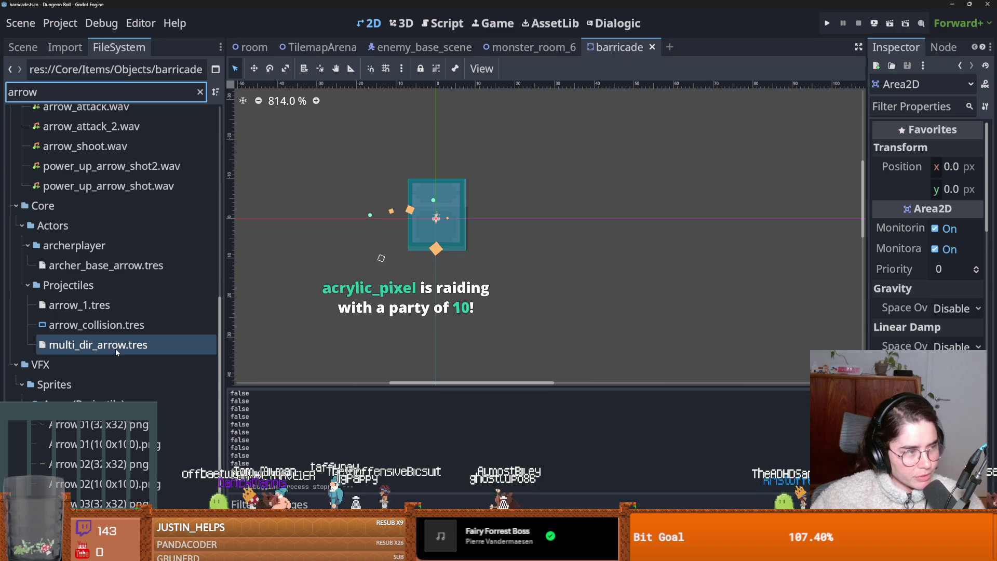
pyautogui.click(71, 332)
pyautogui.click(66, 344)
pyautogui.click(48, 367)
pyautogui.click(94, 344)
pyautogui.click(104, 329)
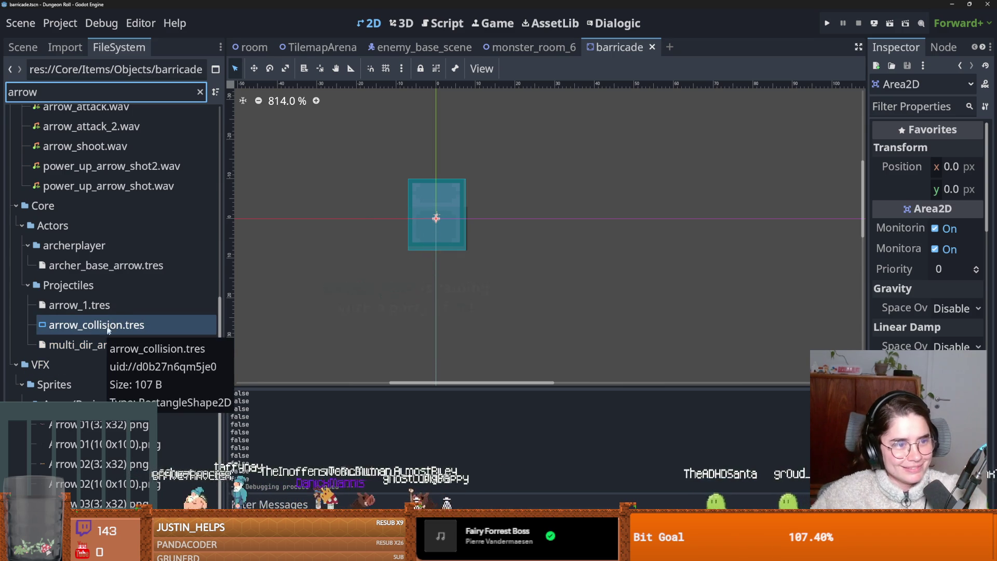
pyautogui.click(21, 265)
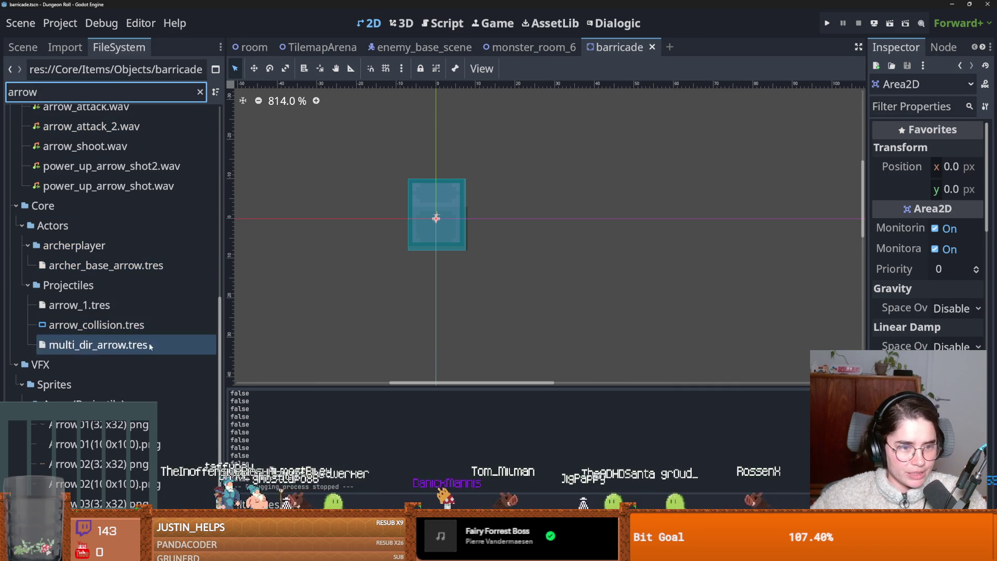
# Replace the 'arrow' filter with 'proje' to list the projectile assets.
pyautogui.scroll(5, 154, 381)
pyautogui.scroll(4, 155, 381)
pyautogui.hotkey('ctrl', 'a')
pyautogui.write('proje')
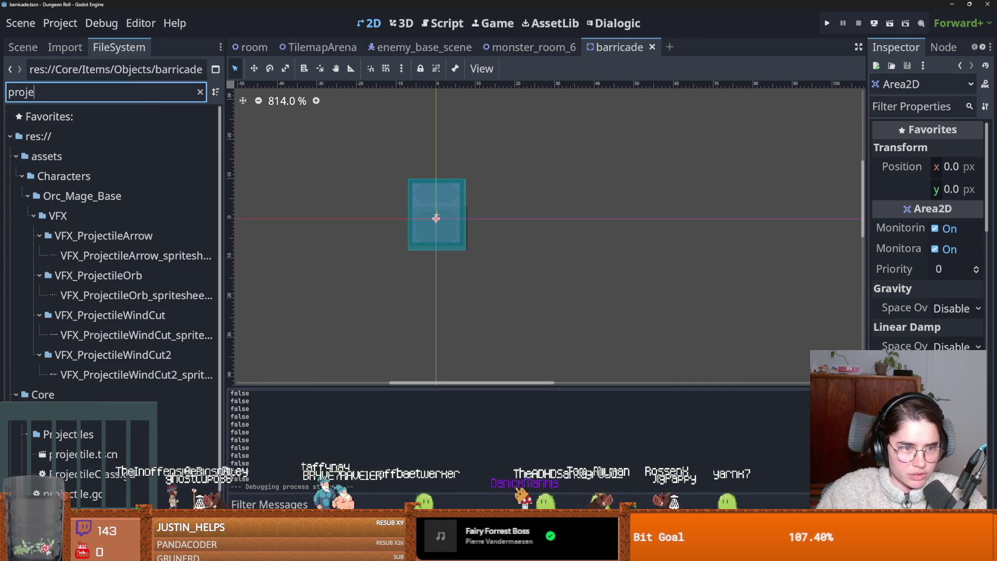
# Open projectile.tscn and its projectile.gd script at on_projectile_delete, then run the project.
pyautogui.scroll(-3, 112, 260)
pyautogui.doubleClick(83, 423)
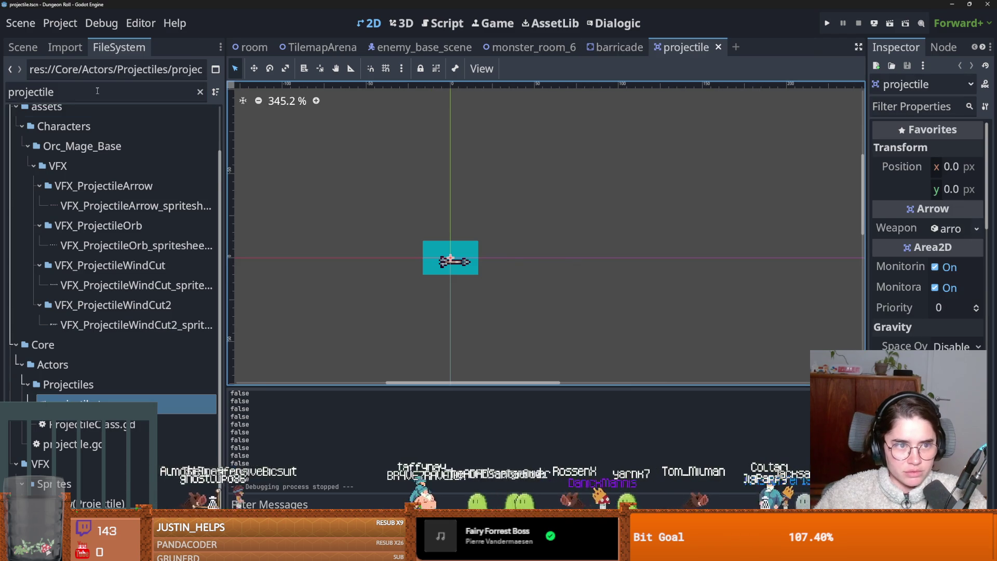
pyautogui.click(20, 47)
pyautogui.click(203, 94)
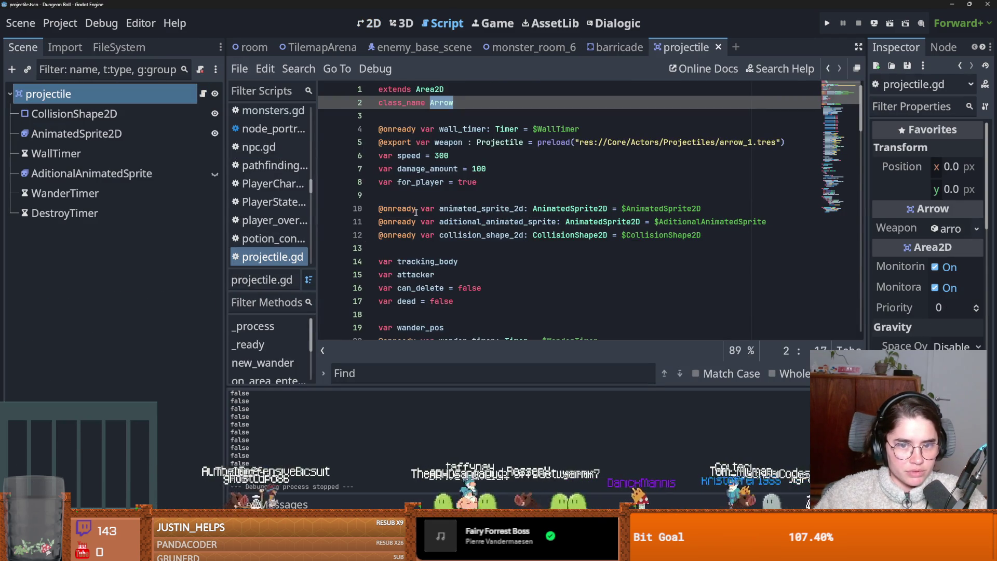
pyautogui.scroll(-6, 472, 240)
pyautogui.scroll(-13, 473, 240)
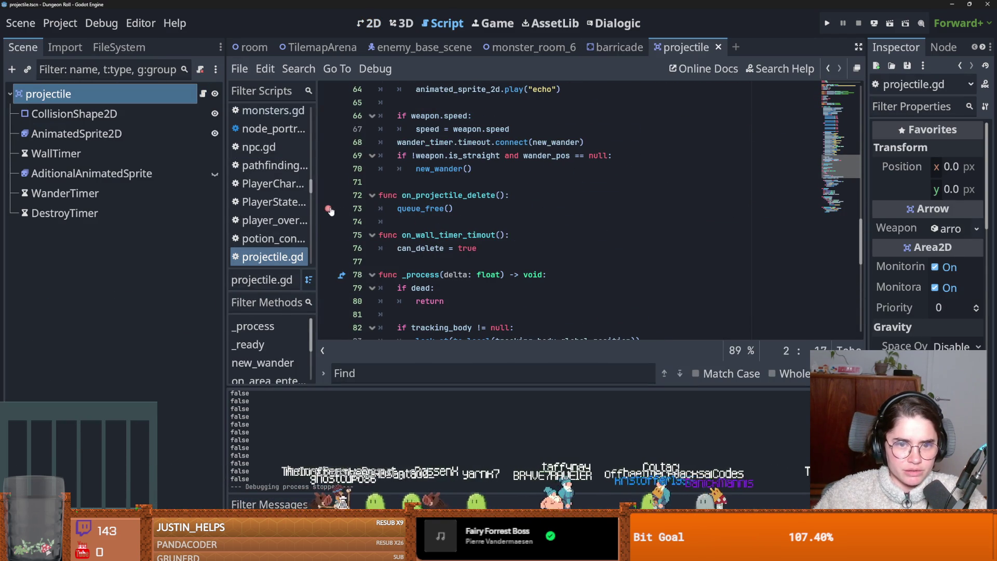
pyautogui.click(826, 23)
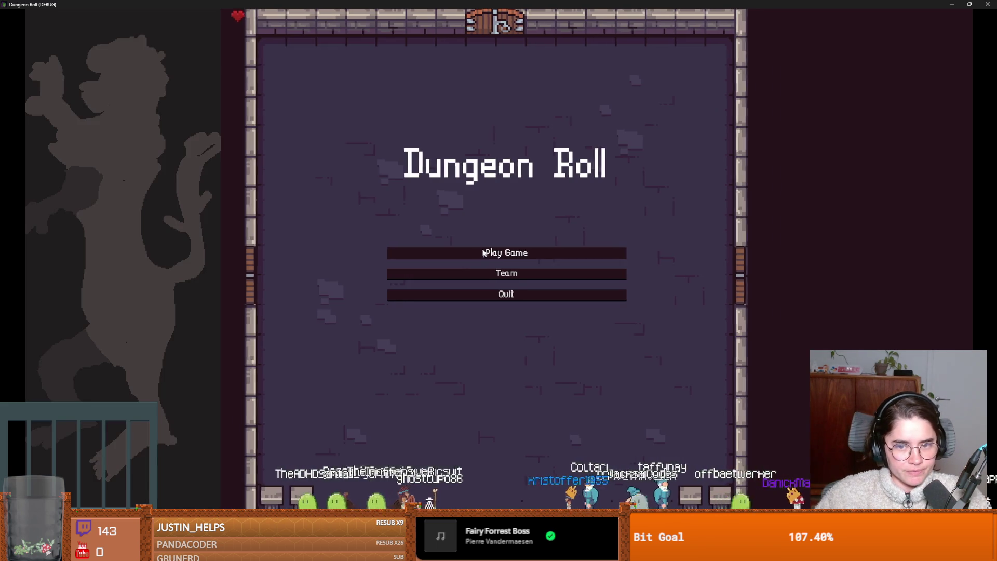
# Start a Crusader run, reroll the offered rooms, enter one, and restore the game window.
pyautogui.click(417, 251)
pyautogui.click(480, 253)
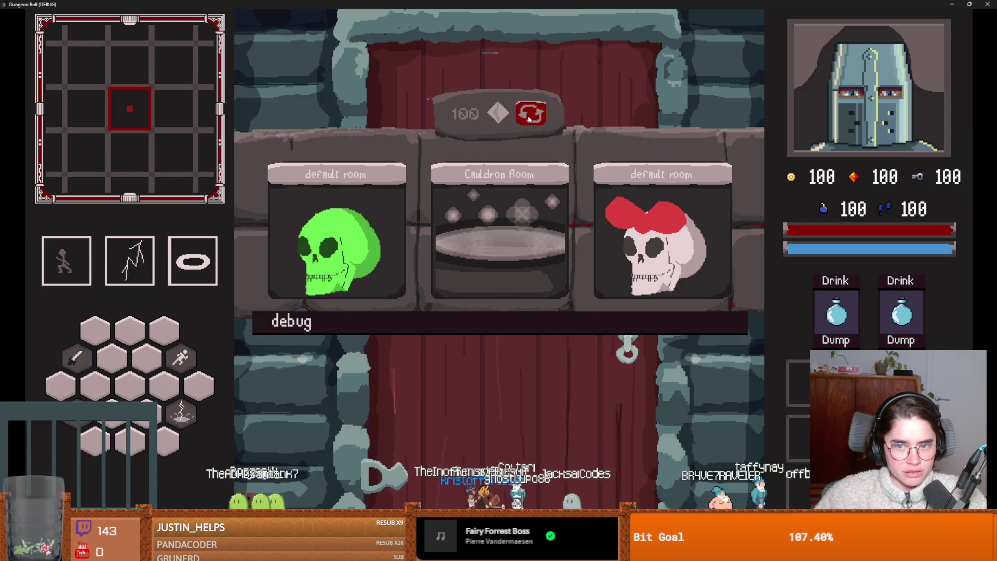
pyautogui.click(528, 118)
pyautogui.click(528, 119)
pyautogui.click(529, 118)
pyautogui.click(529, 118)
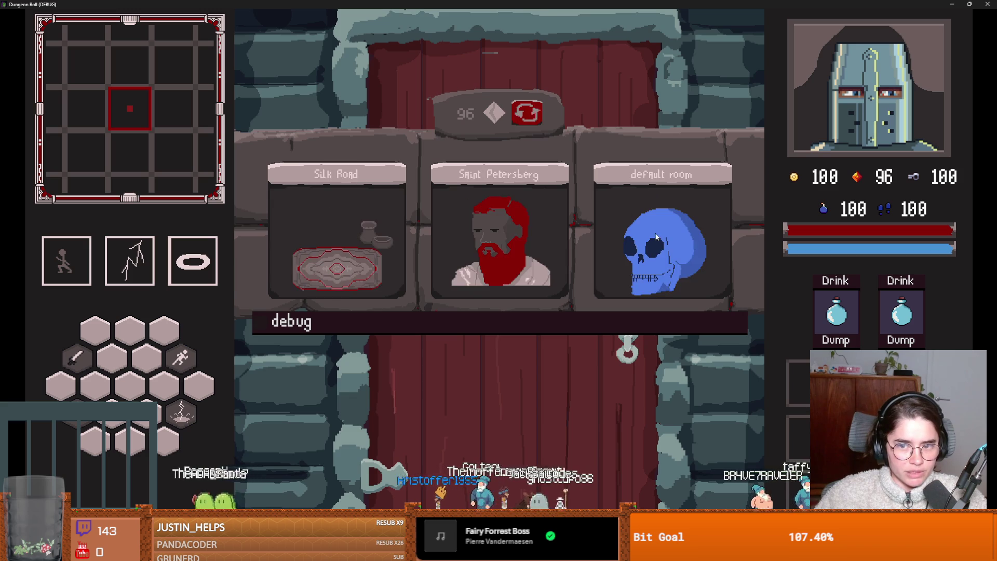
pyautogui.click(656, 237)
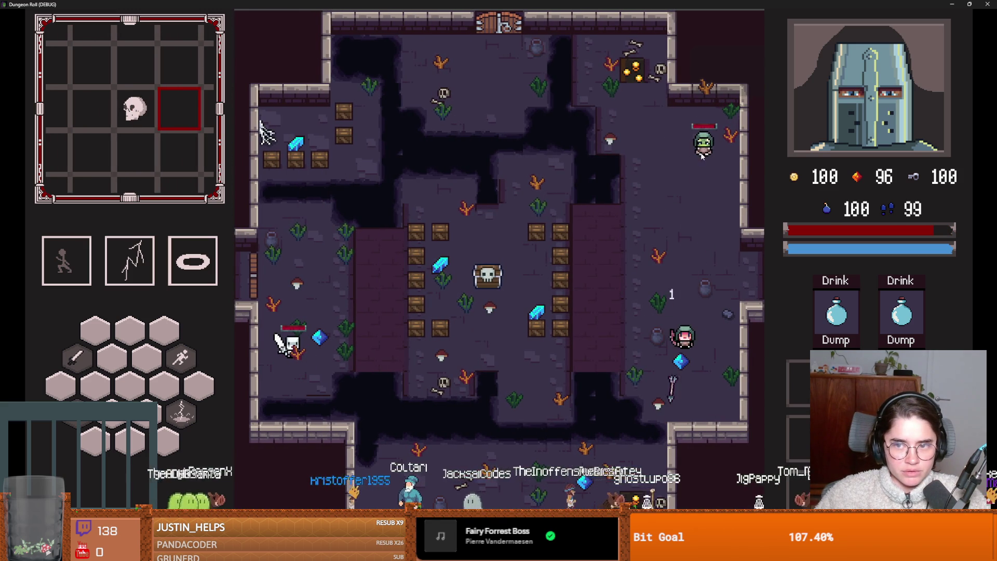
pyautogui.press('super+Down')
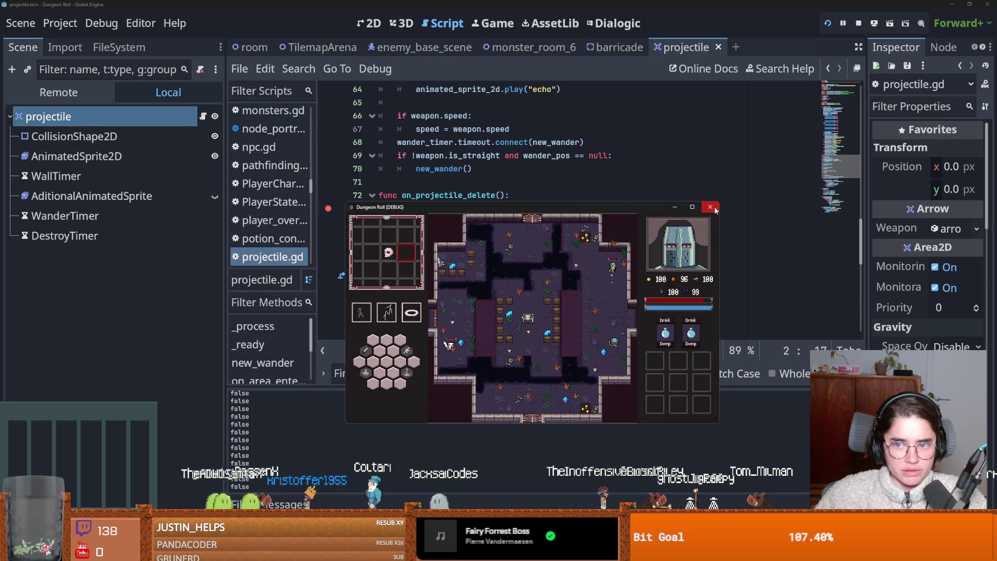
# Stop the running game and save projectile.gd.
pyautogui.click(715, 209)
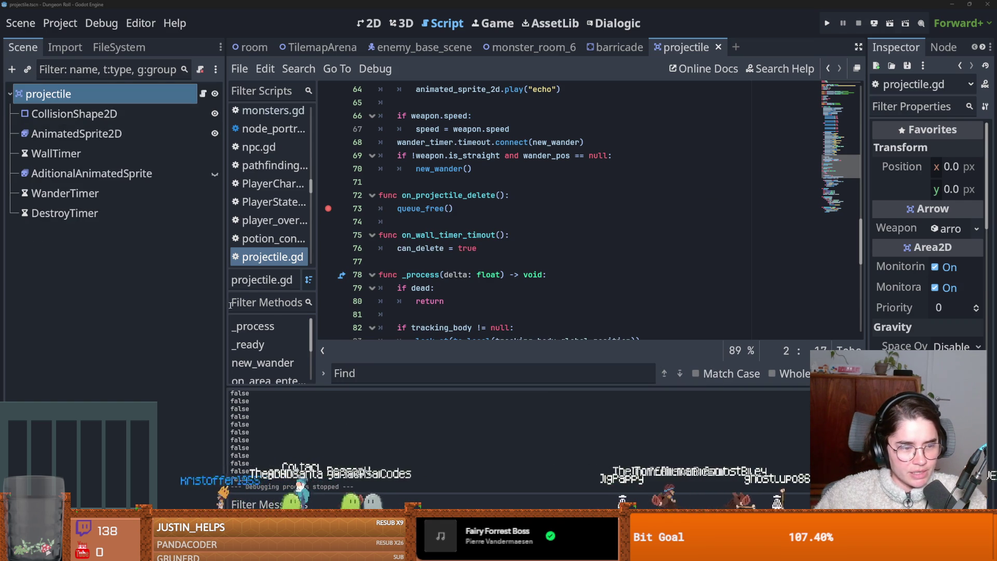
pyautogui.click(496, 254)
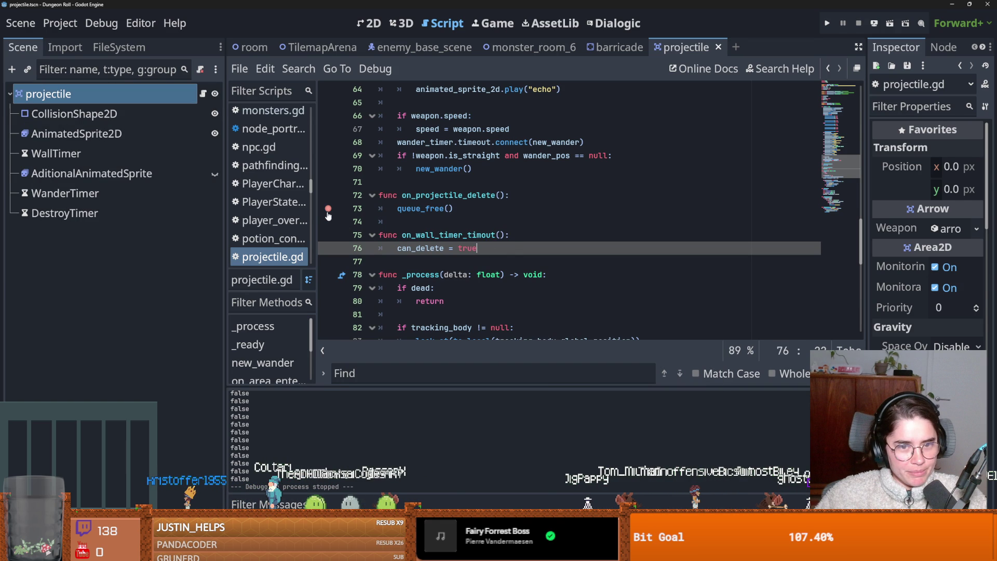
pyautogui.click(523, 234)
pyautogui.hotkey('ctrl', 's')
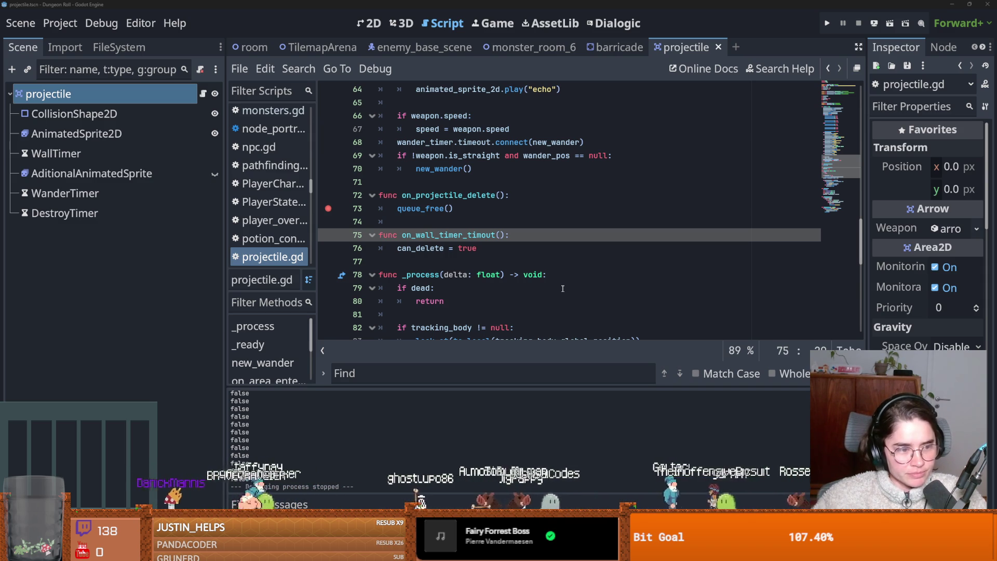
# Review lines 73–77 of projectile.gd, save again, and switch to barricade.gd.
pyautogui.click(520, 263)
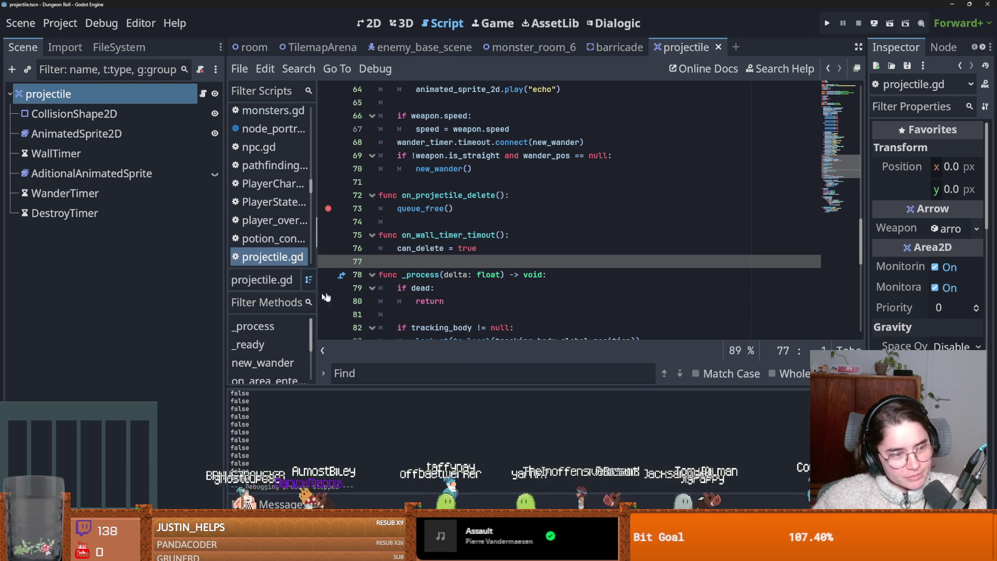
pyautogui.scroll(-2, 326, 296)
pyautogui.hotkey('ctrl', 's')
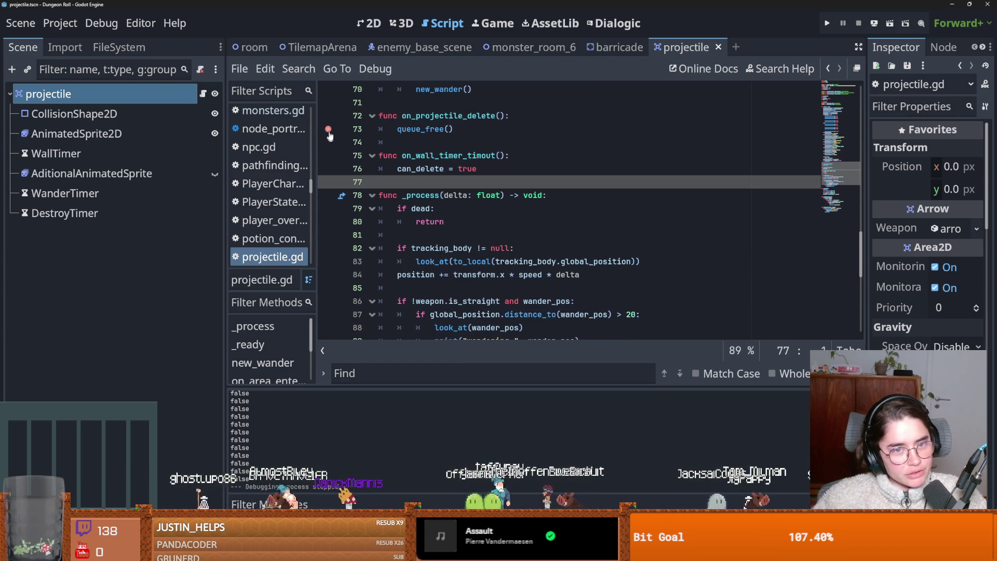
pyautogui.scroll(2, 471, 268)
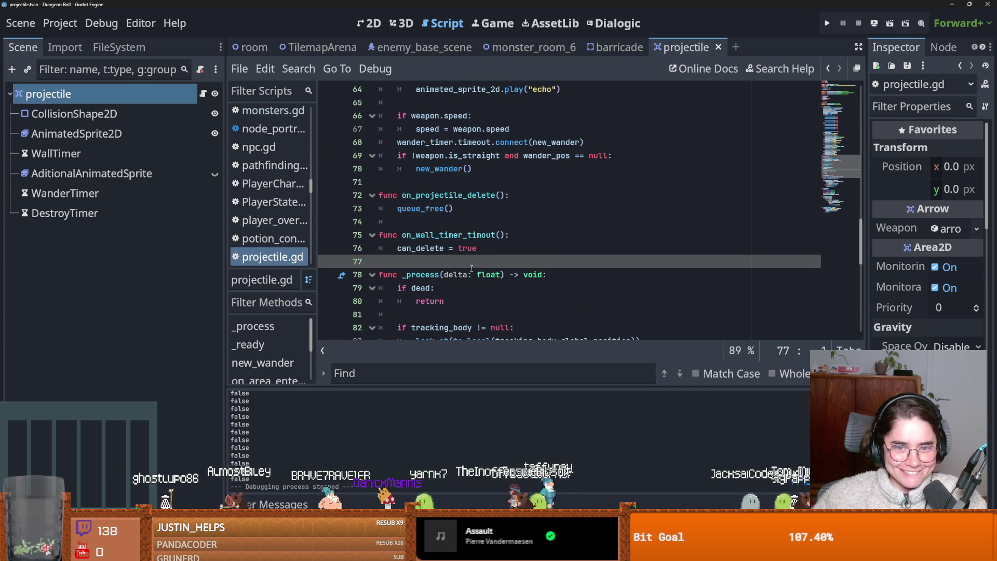
pyautogui.click(434, 207)
pyautogui.scroll(-3, 441, 192)
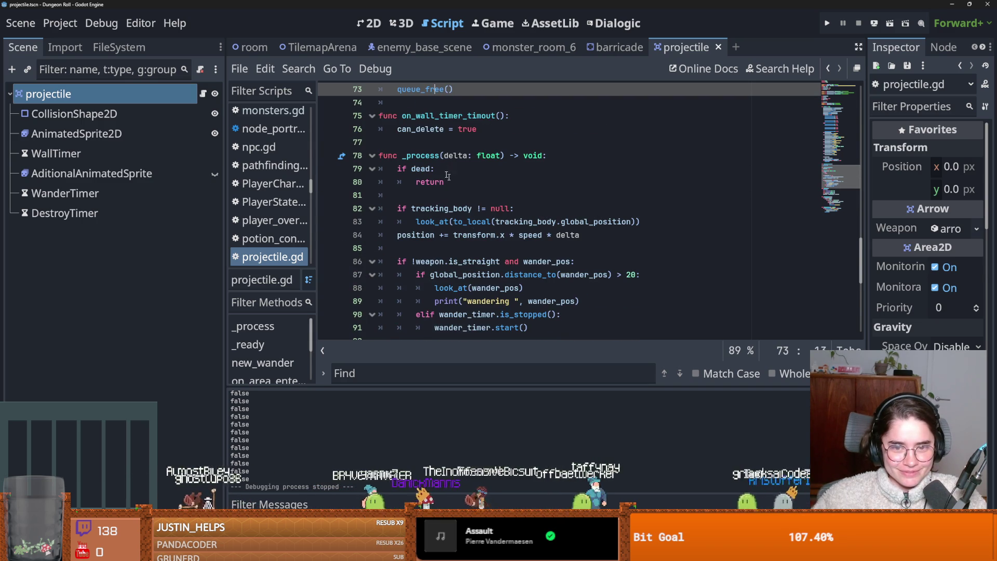
pyautogui.scroll(2, 436, 156)
pyautogui.click(618, 47)
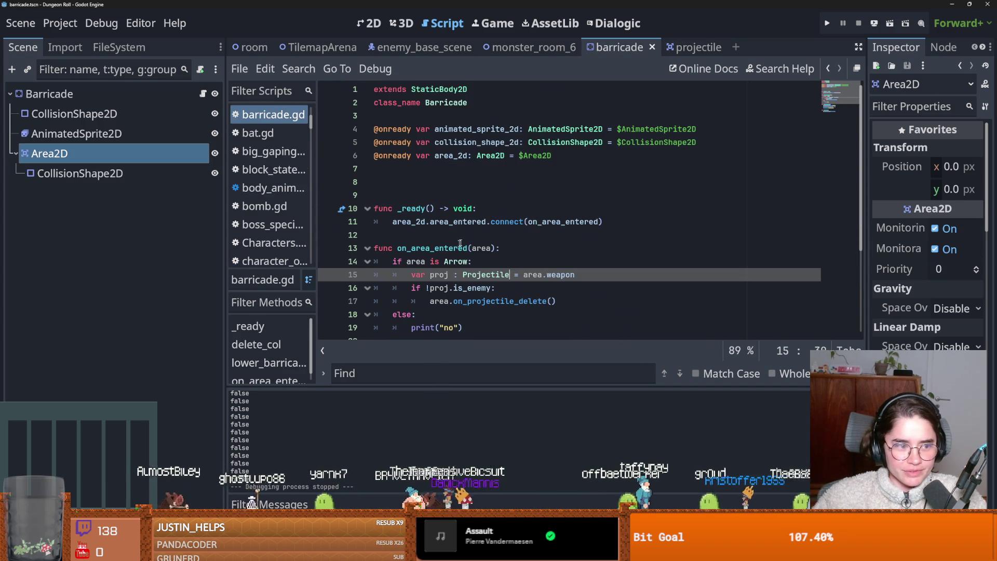
# Save barricade.gd and return to projectile.gd.
pyautogui.scroll(-1, 442, 261)
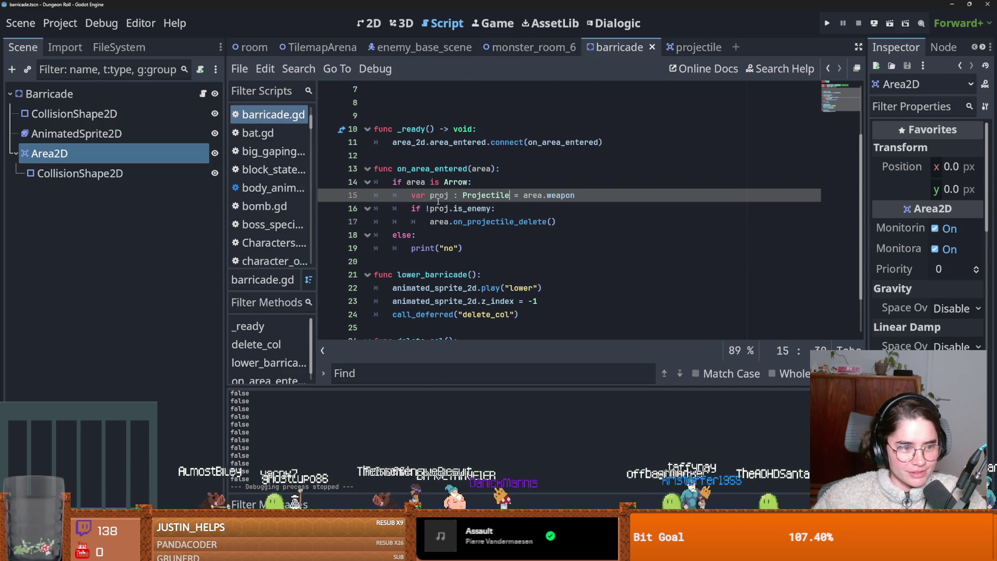
pyautogui.click(463, 226)
pyautogui.hotkey('ctrl', 's')
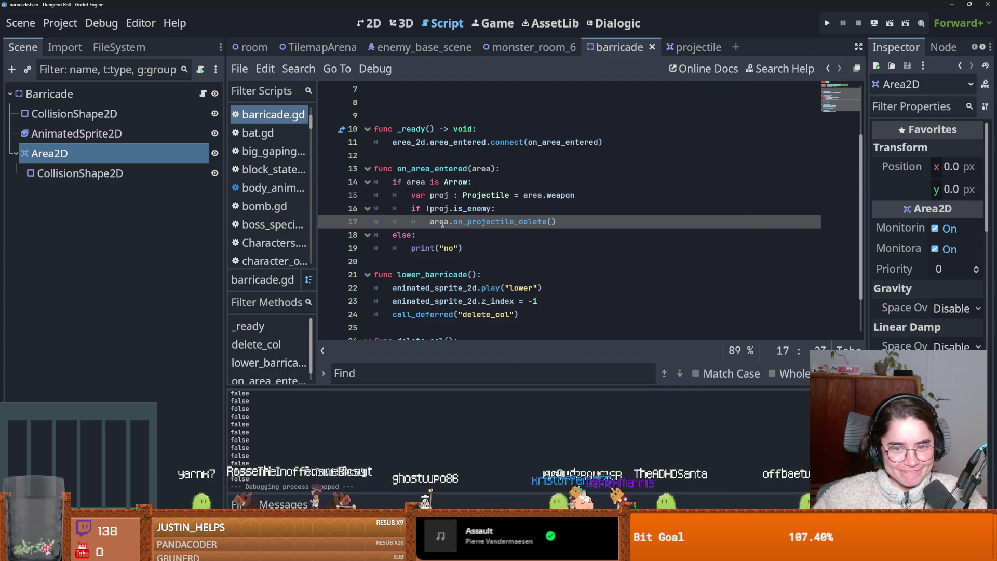
pyautogui.click(476, 223)
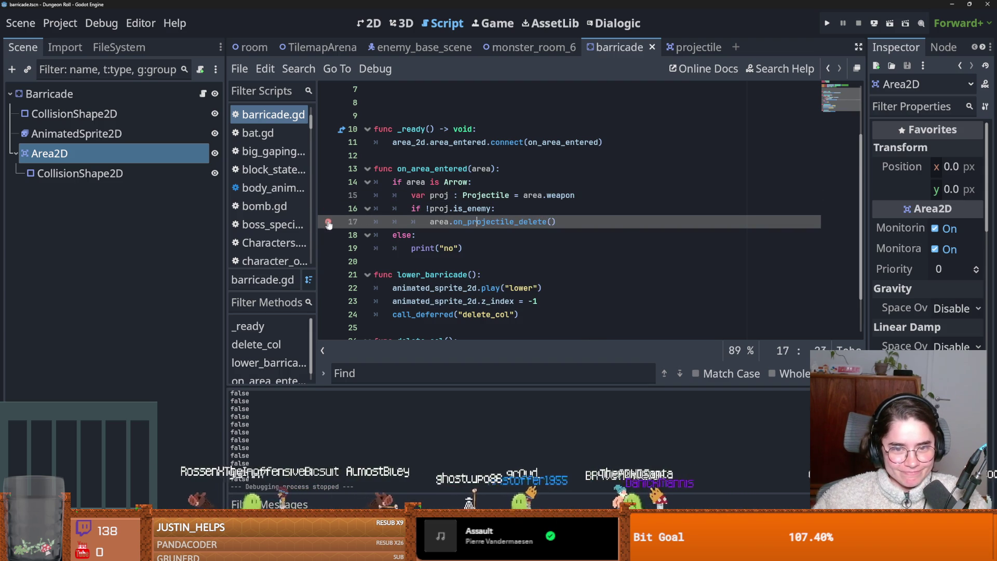
pyautogui.press('F12')
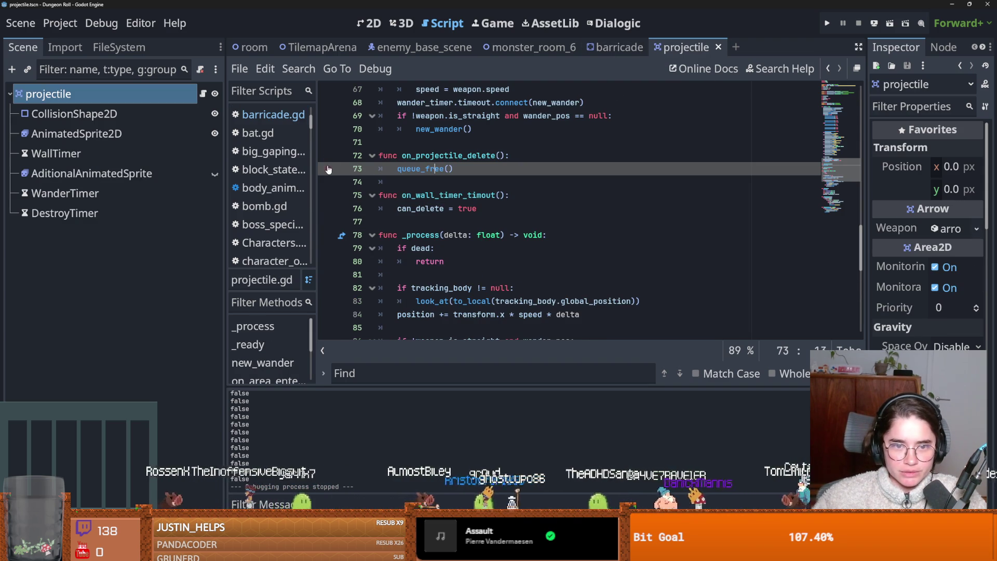
# Search projectile.gd for 'queue' and set breakpoints on lines 107 and 113.
pyautogui.scroll(-5, 440, 224)
pyautogui.hotkey('ctrl', 'f')
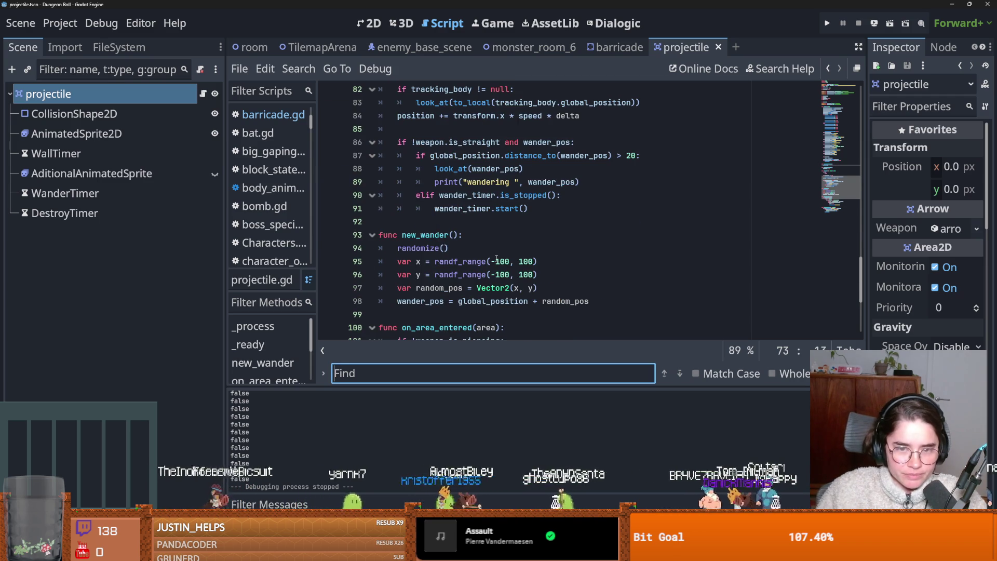
pyautogui.write('qeue')
pyautogui.press('BackSpace')
pyautogui.press('BackSpace')
pyautogui.write('ueue')
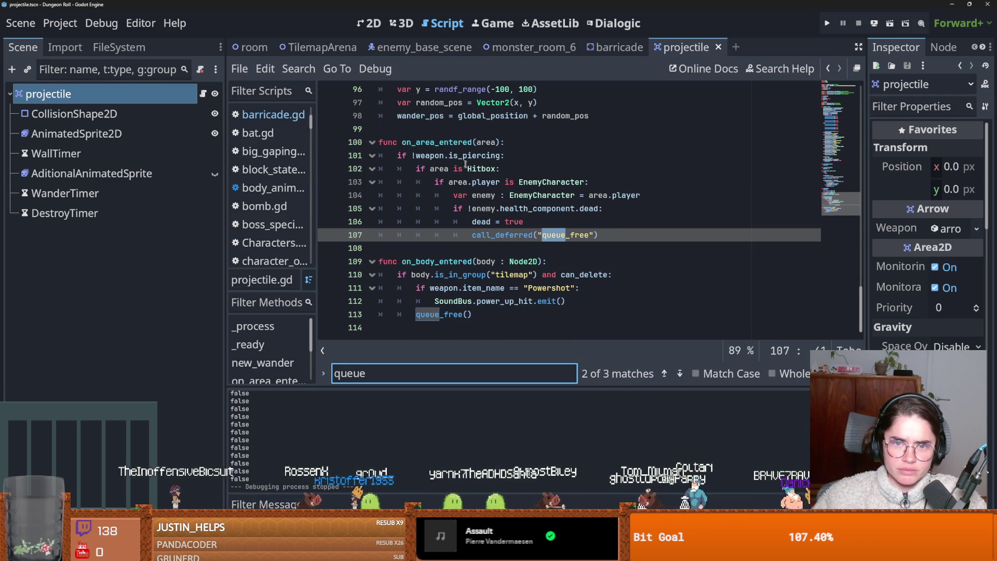
pyautogui.click(335, 238)
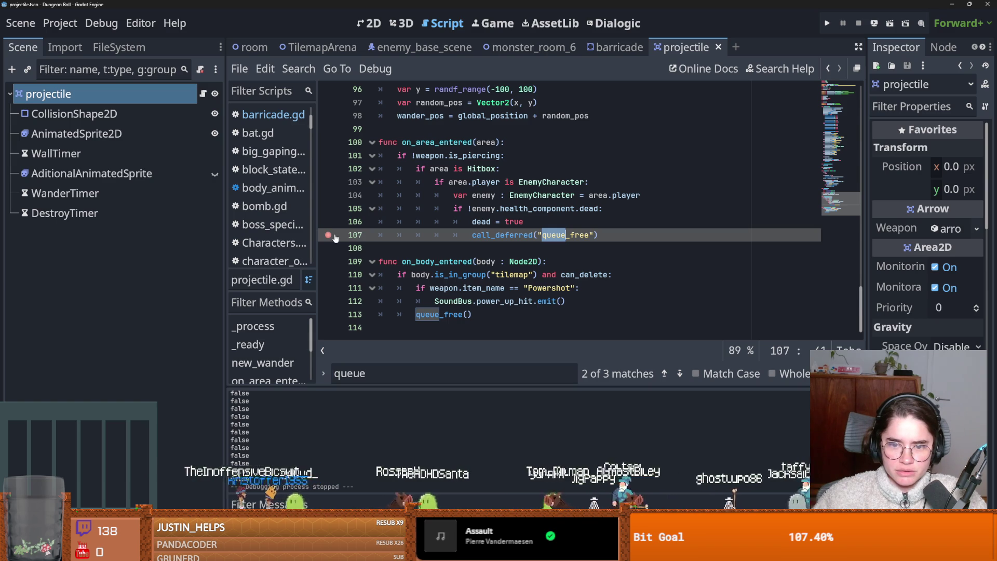
pyautogui.click(334, 321)
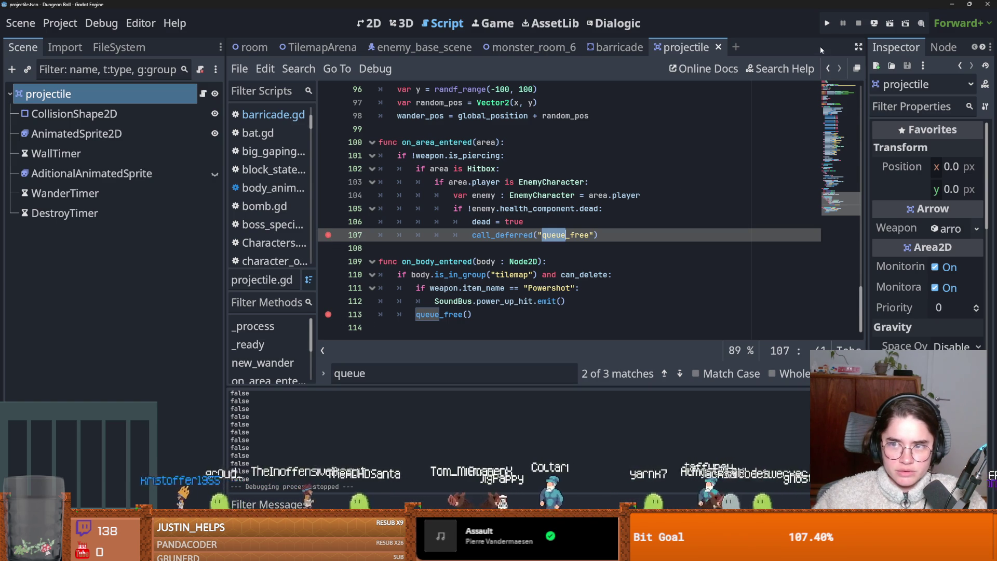
# Relaunch the game and start a new run as the Crusader.
pyautogui.click(827, 24)
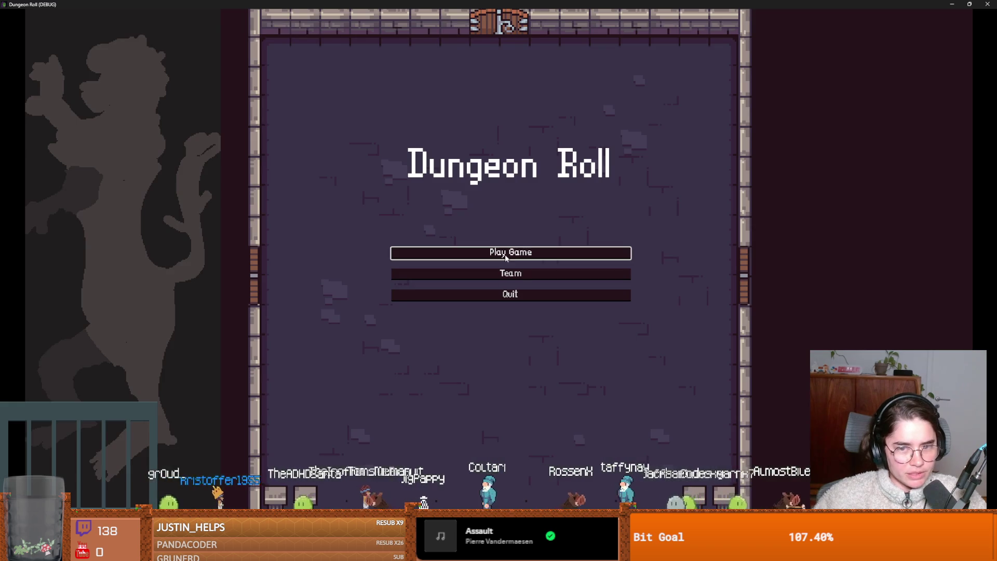
pyautogui.click(506, 254)
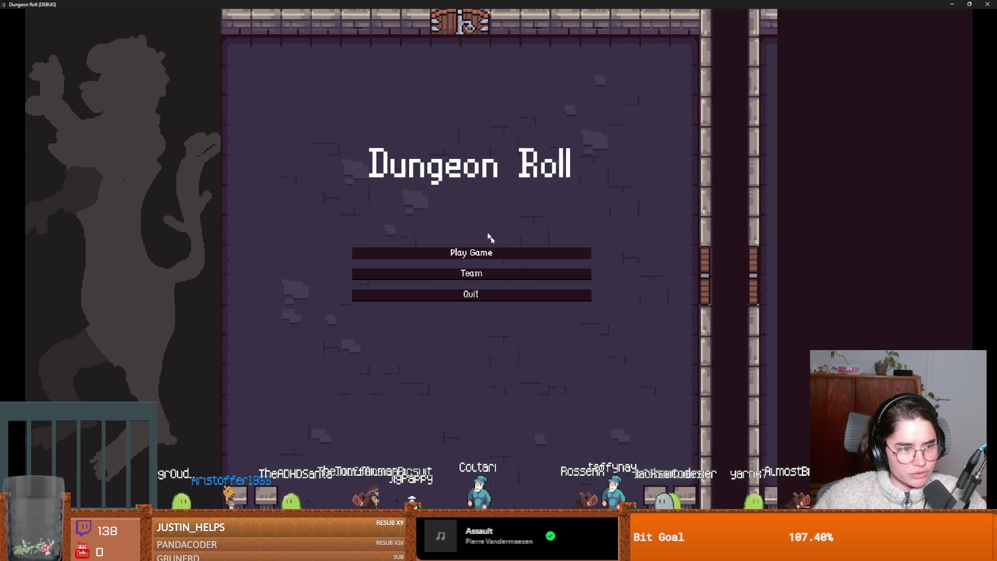
pyautogui.click(394, 229)
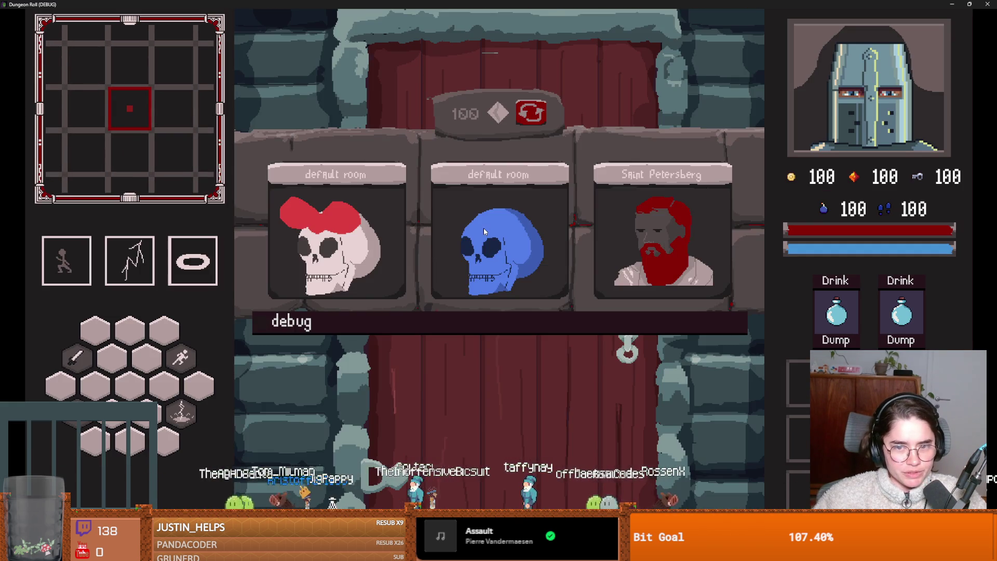
# Pick a debug room, then correct the call to 'queue_free' and save projectile.gd.
pyautogui.click(484, 231)
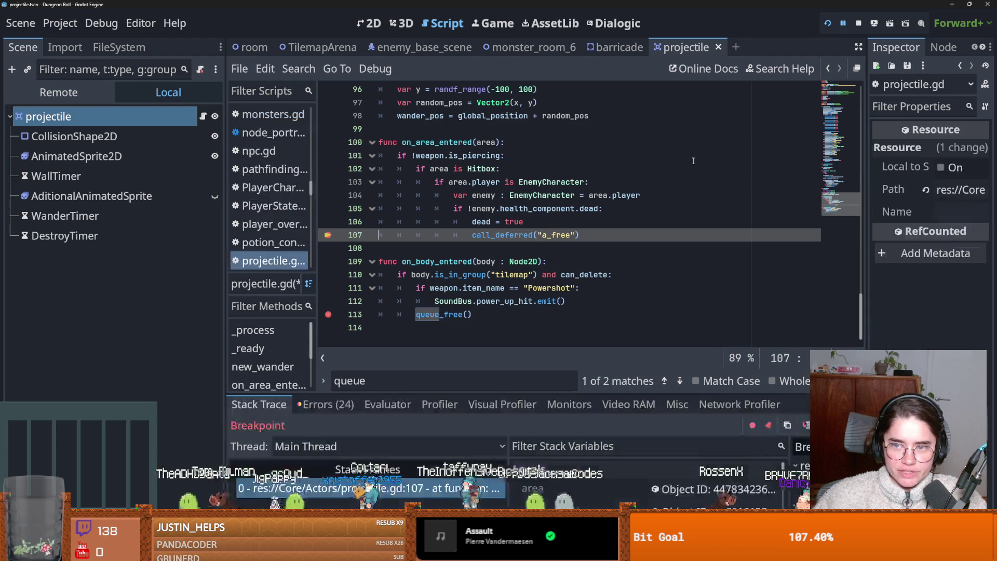
pyautogui.press('BackSpace')
pyautogui.write('queue')
pyautogui.hotkey('ctrl', 's')
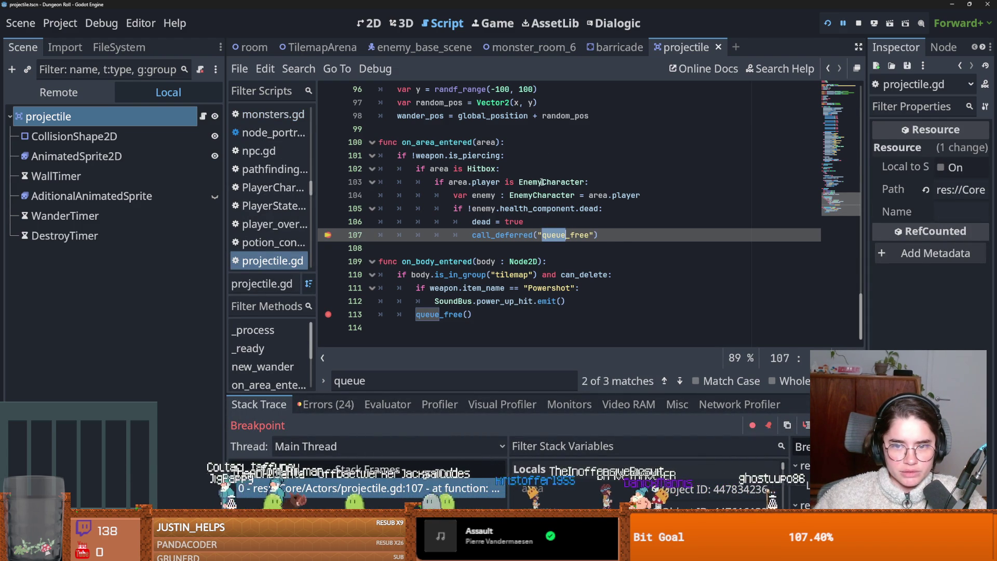
# Resume the paused game and inspect the Hitbox check and enemy variable on lines 102–107.
pyautogui.moveTo(540, 260)
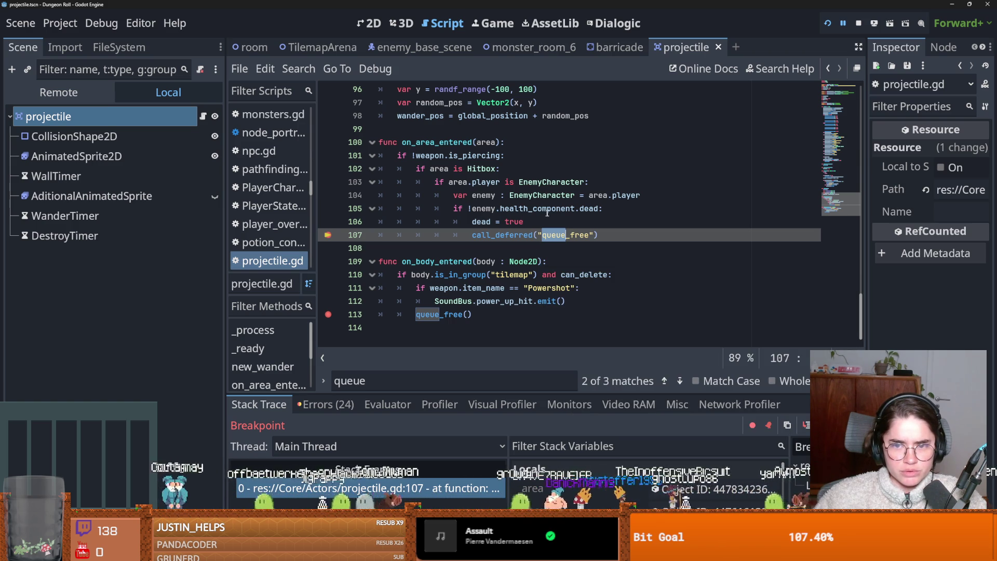
pyautogui.moveTo(477, 222)
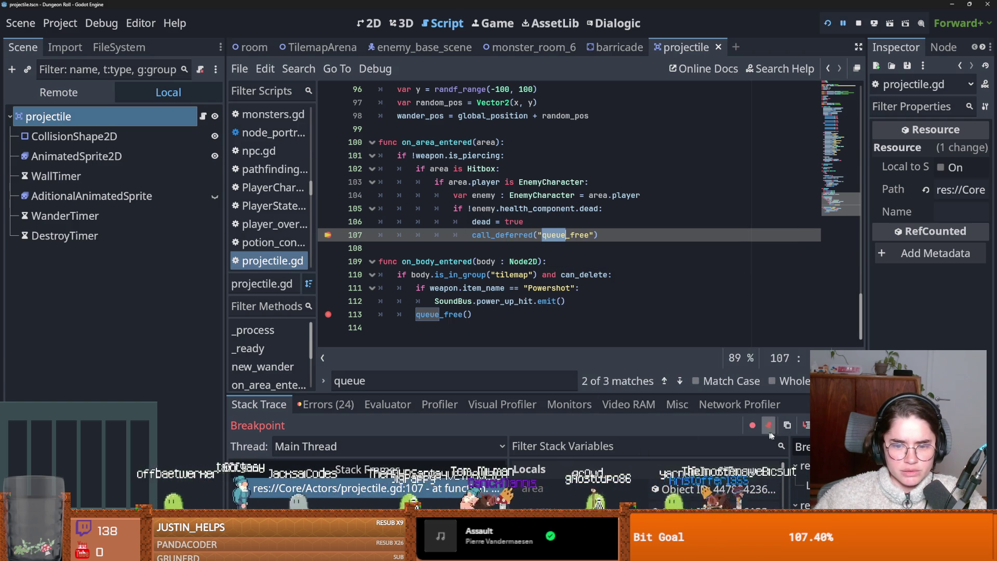
pyautogui.press('F12')
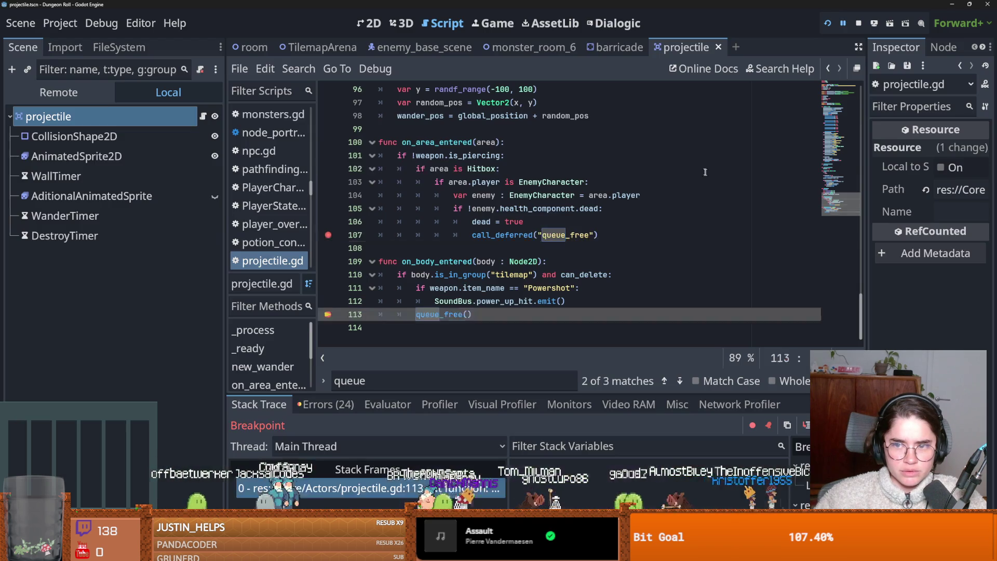
pyautogui.click(702, 172)
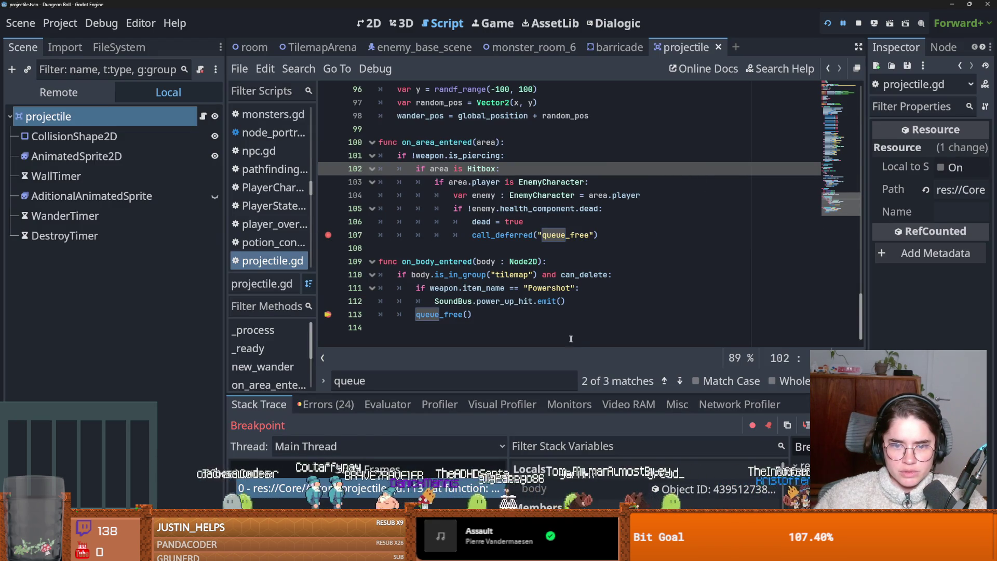
pyautogui.scroll(1, 514, 256)
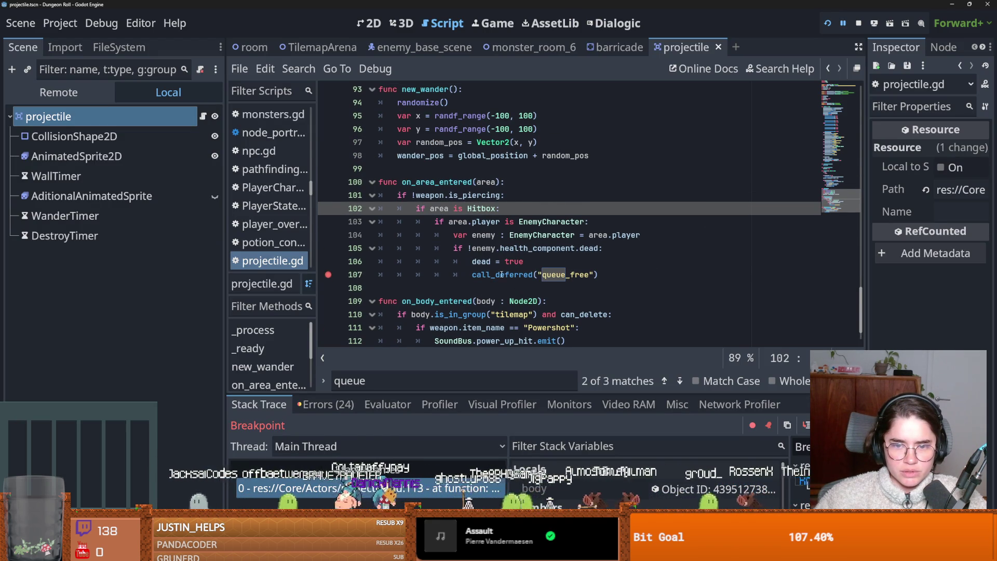
pyautogui.click(502, 274)
pyautogui.click(487, 234)
pyautogui.doubleClick(487, 235)
# Inspect the piercing, area, enemy and dead checks on lines 101–107.
pyautogui.click(440, 196)
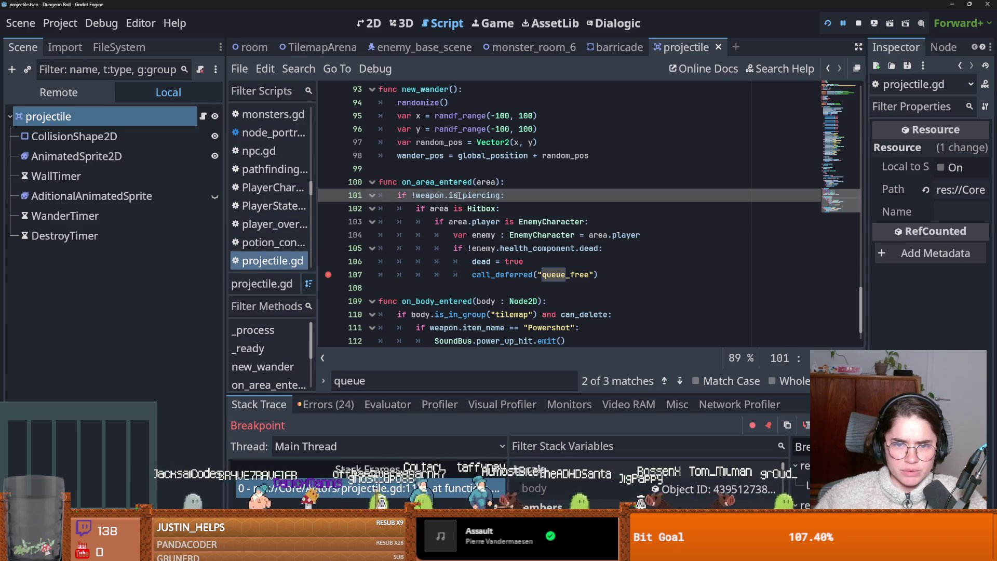
pyautogui.click(460, 209)
pyautogui.doubleClick(458, 222)
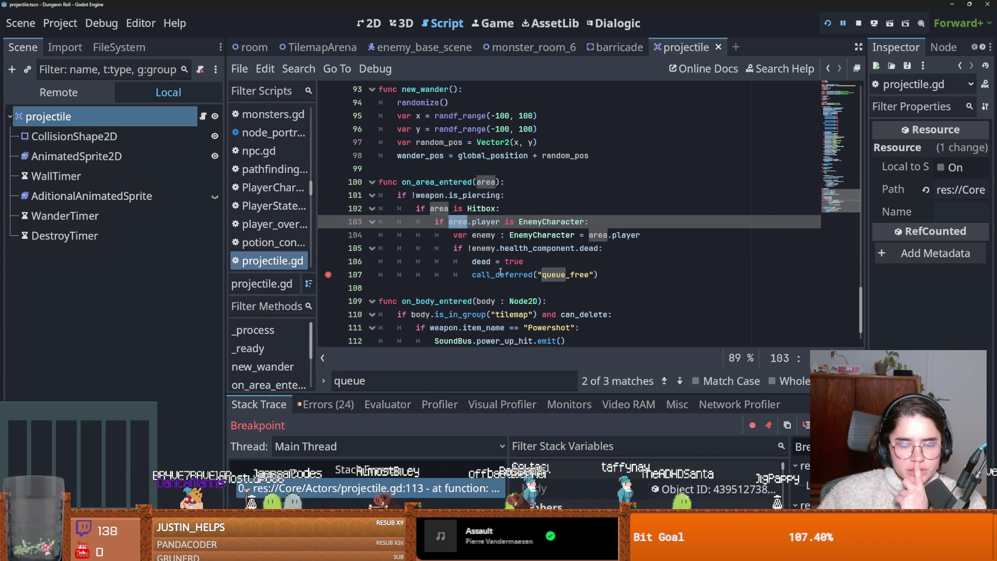
pyautogui.click(493, 250)
pyautogui.doubleClick(483, 235)
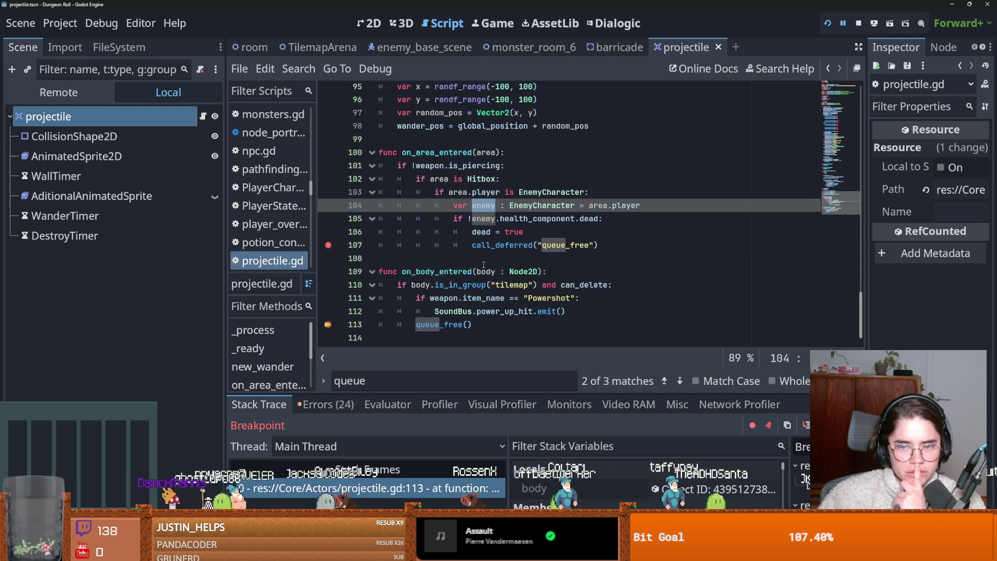
pyautogui.scroll(-1, 483, 263)
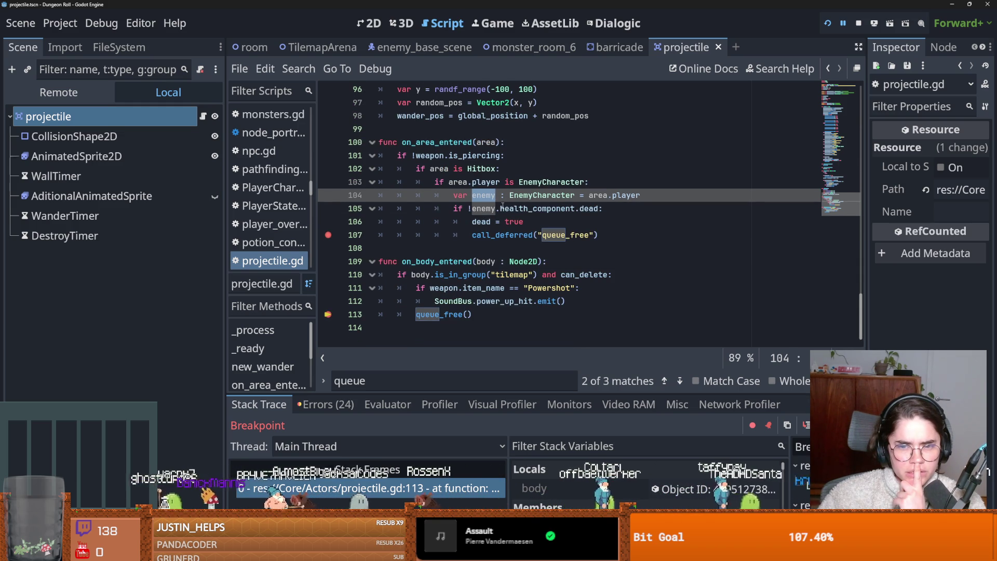
pyautogui.doubleClick(488, 221)
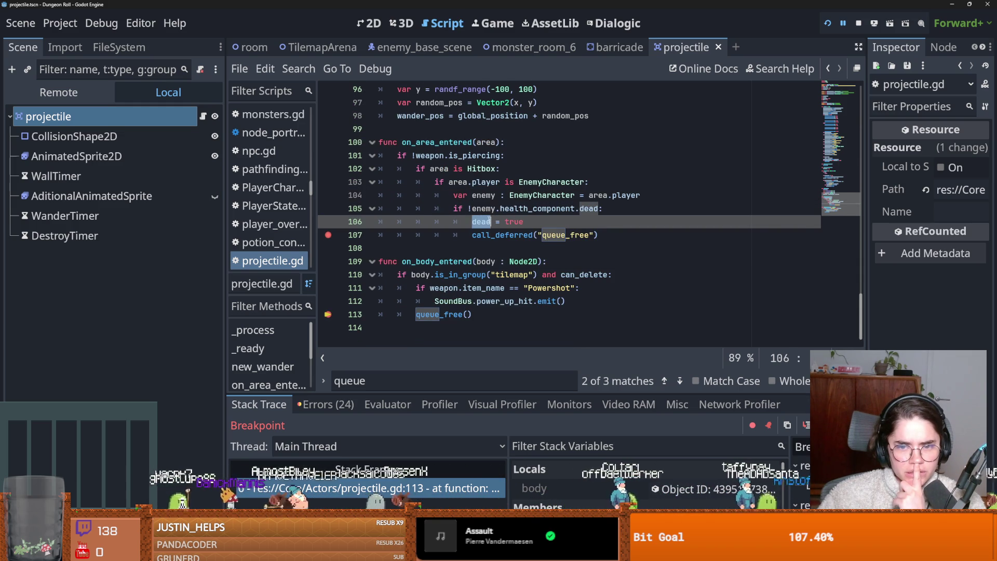
pyautogui.click(485, 208)
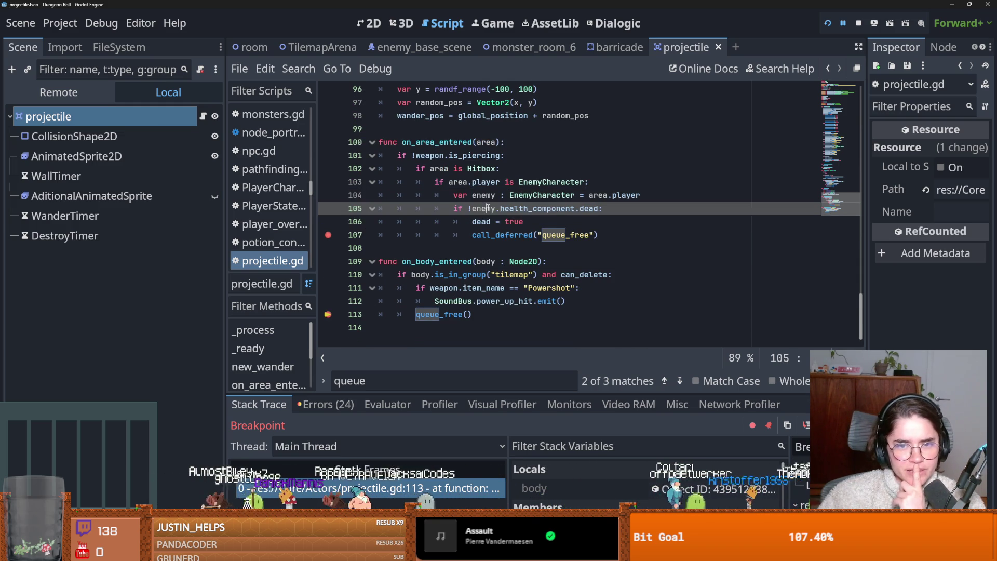
pyautogui.doubleClick(487, 234)
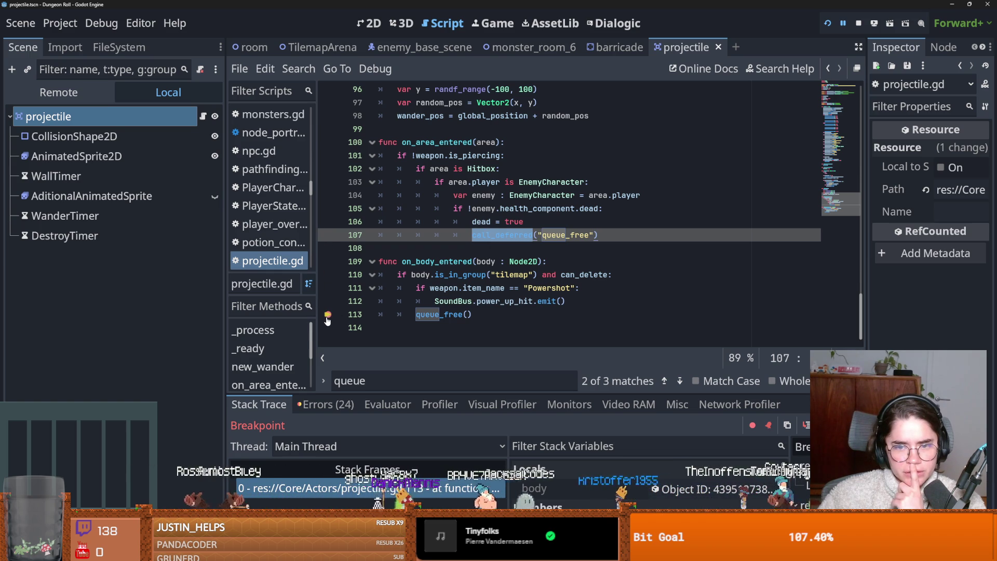
# Comment out line 107's call_deferred("queue_free") after toggling its breakpoint.
pyautogui.click(505, 234)
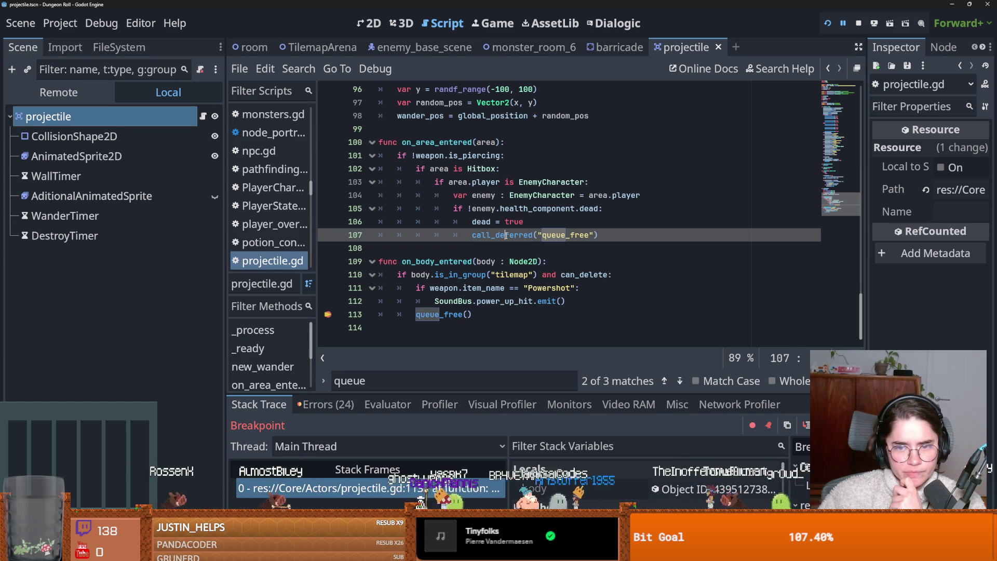
pyautogui.press('F9')
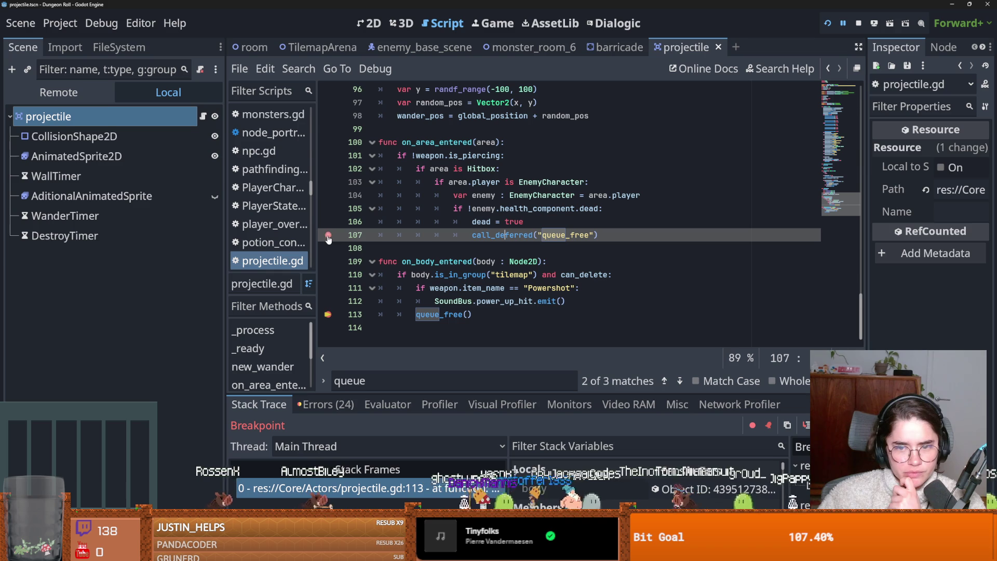
pyautogui.click(329, 236)
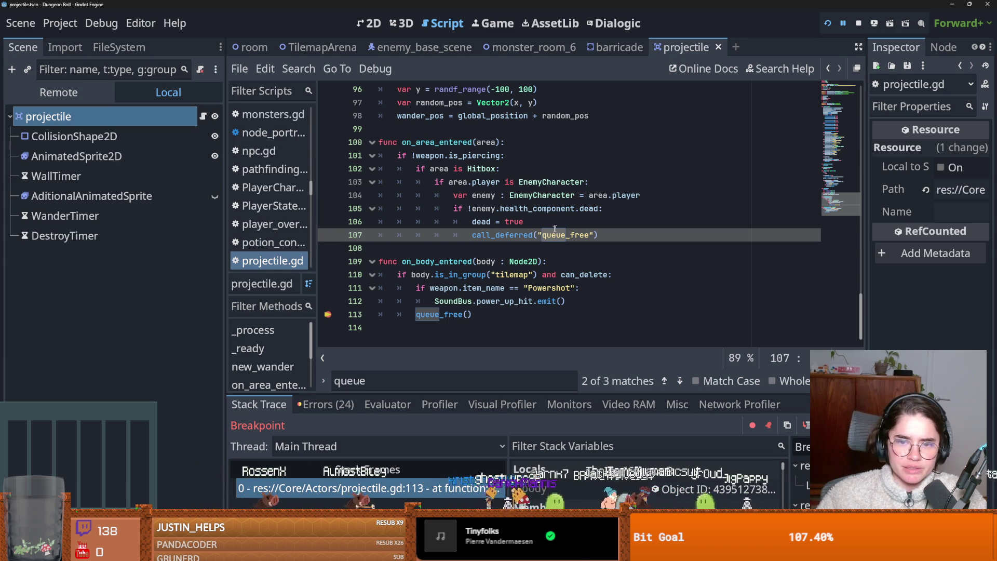
pyautogui.hotkey('ctrl', 'k')
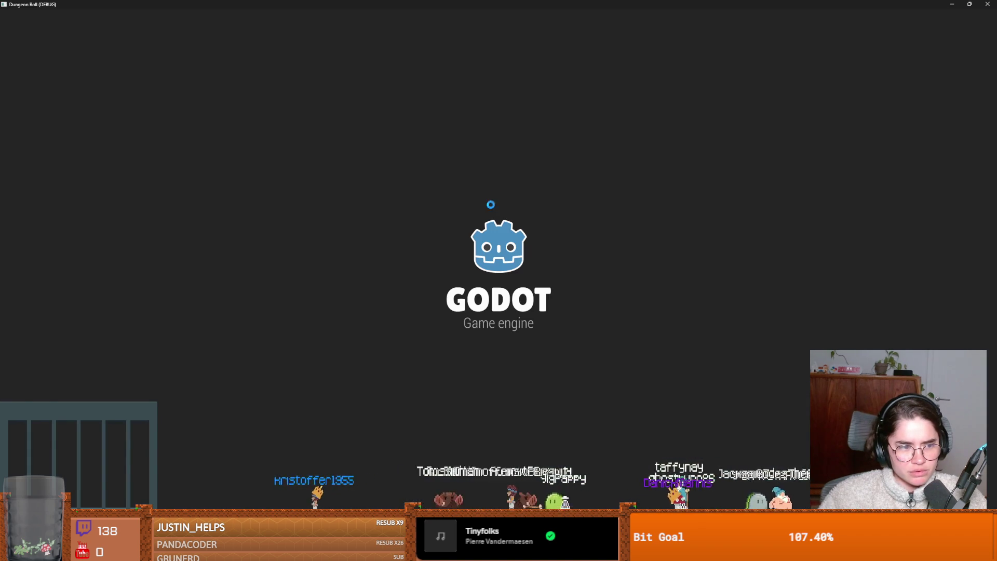
# Start a new game as the Crusader and enter a debug room.
pyautogui.press('Return')
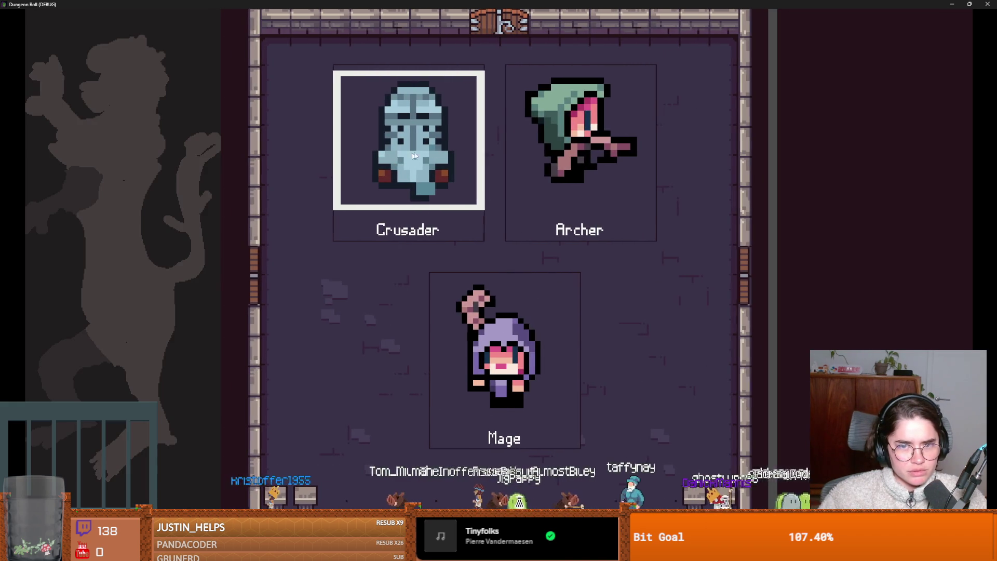
pyautogui.press('Right')
pyautogui.click(337, 214)
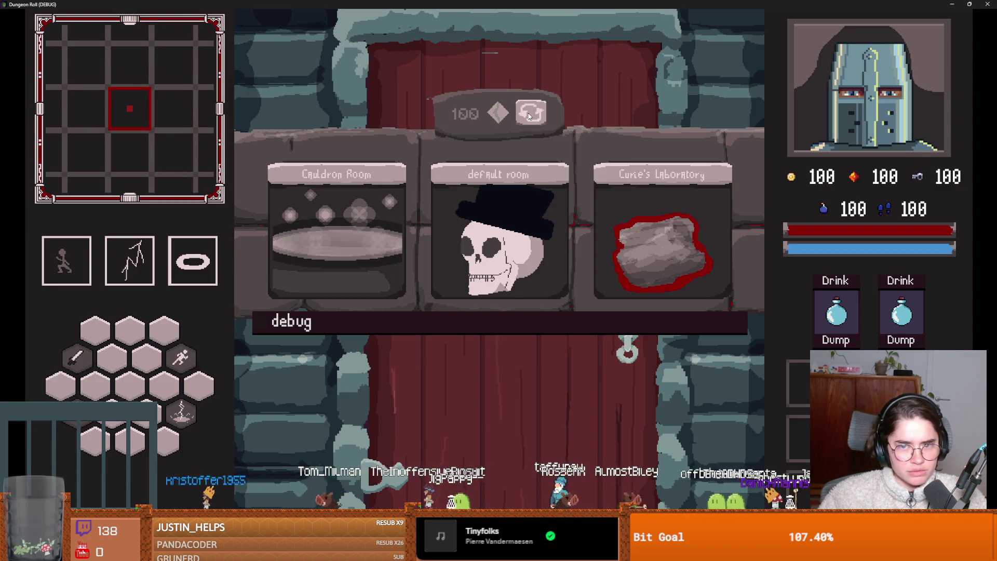
pyautogui.click(466, 197)
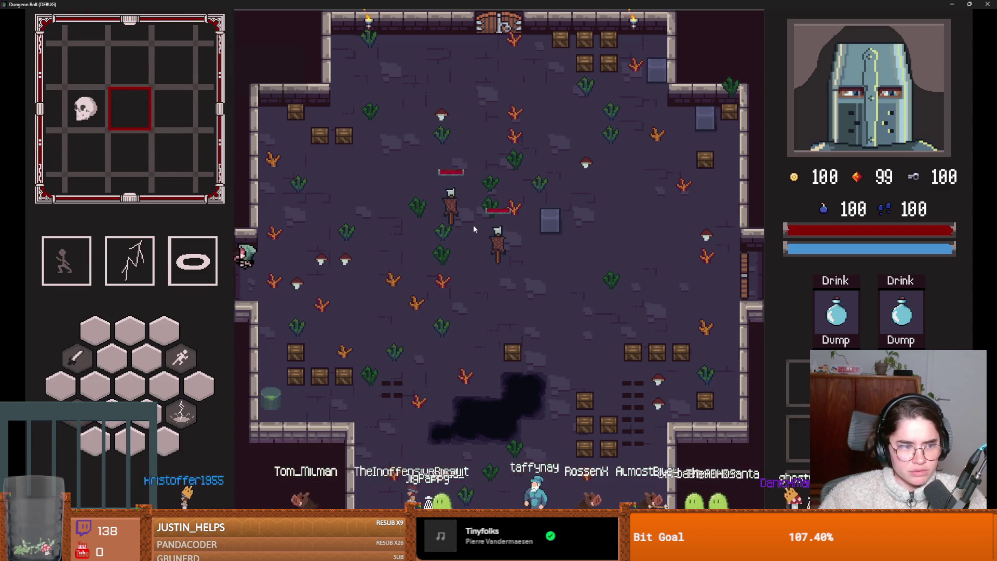
pyautogui.press('Right')
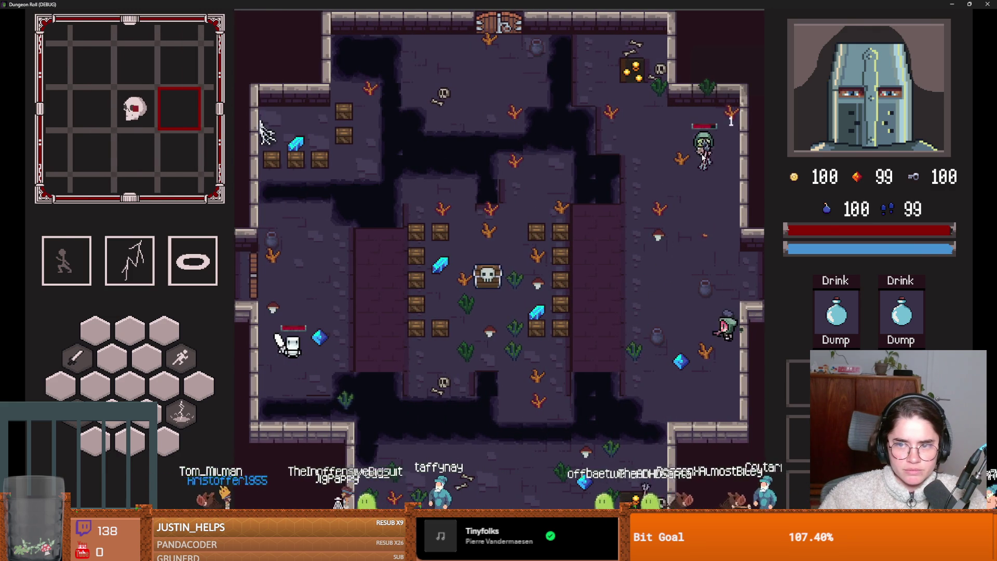
# Resume from the breakpoint, then stop the game and save the project.
pyautogui.write('w')
pyautogui.press('BackSpace')
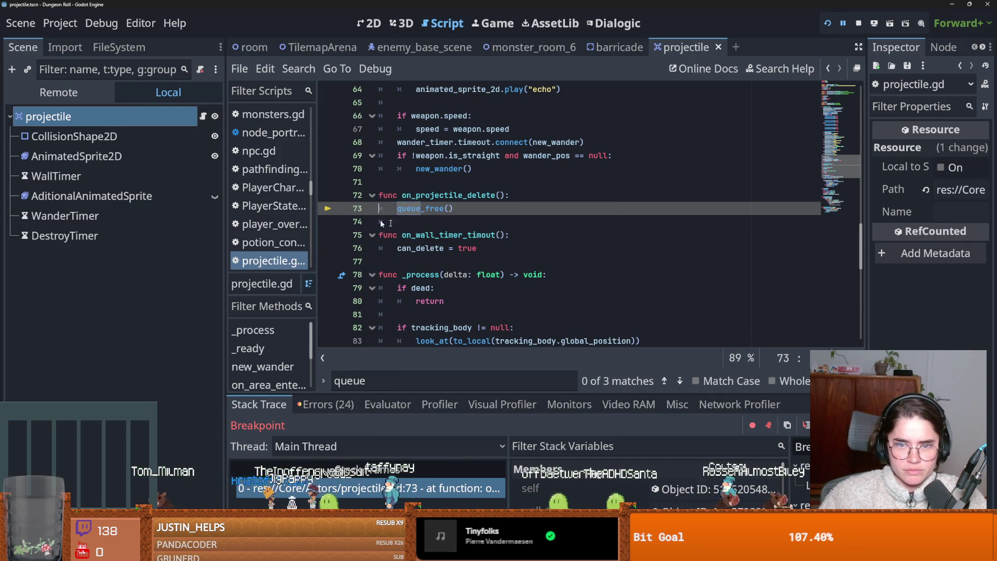
pyautogui.press('F12')
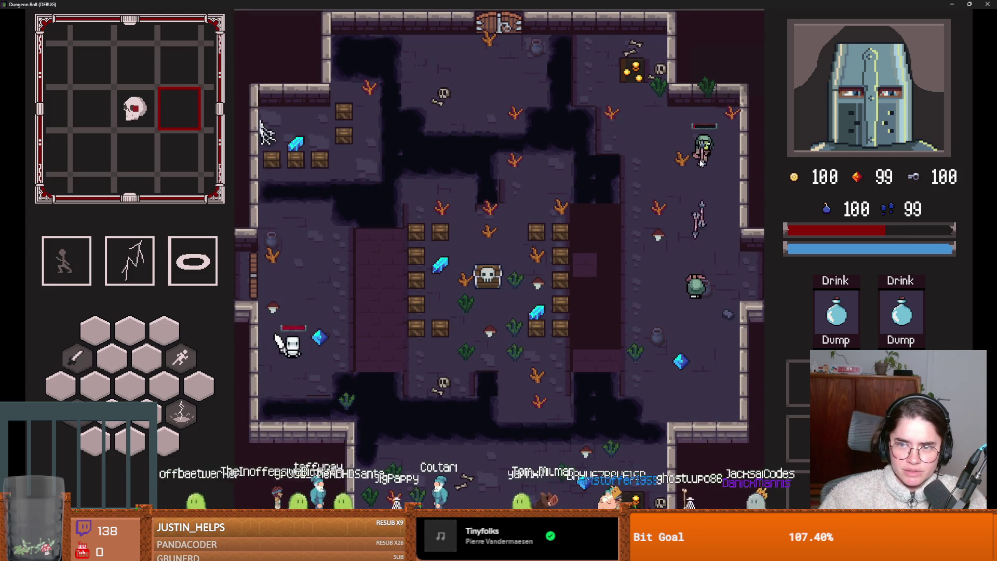
pyautogui.press('Escape')
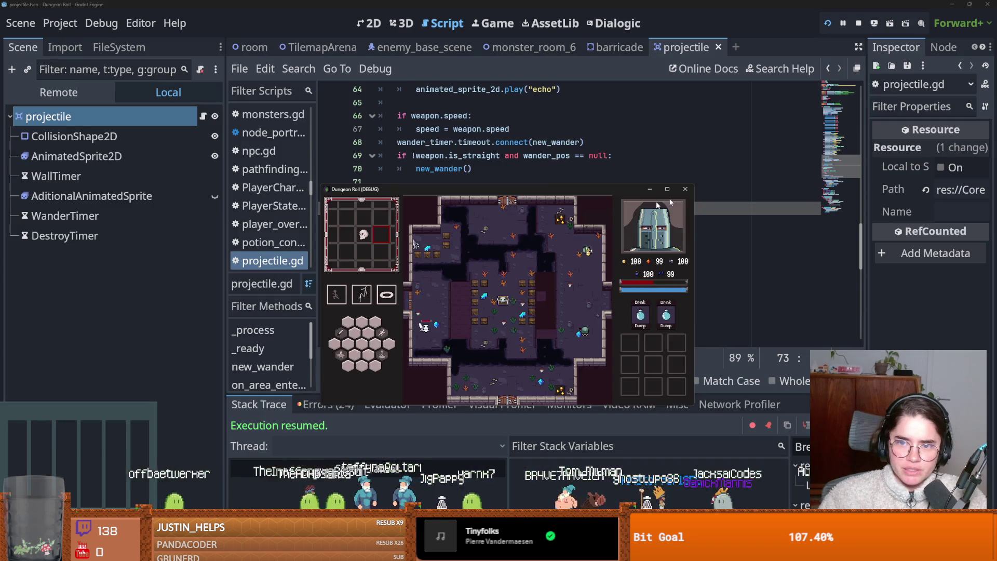
pyautogui.hotkey('ctrl', 's')
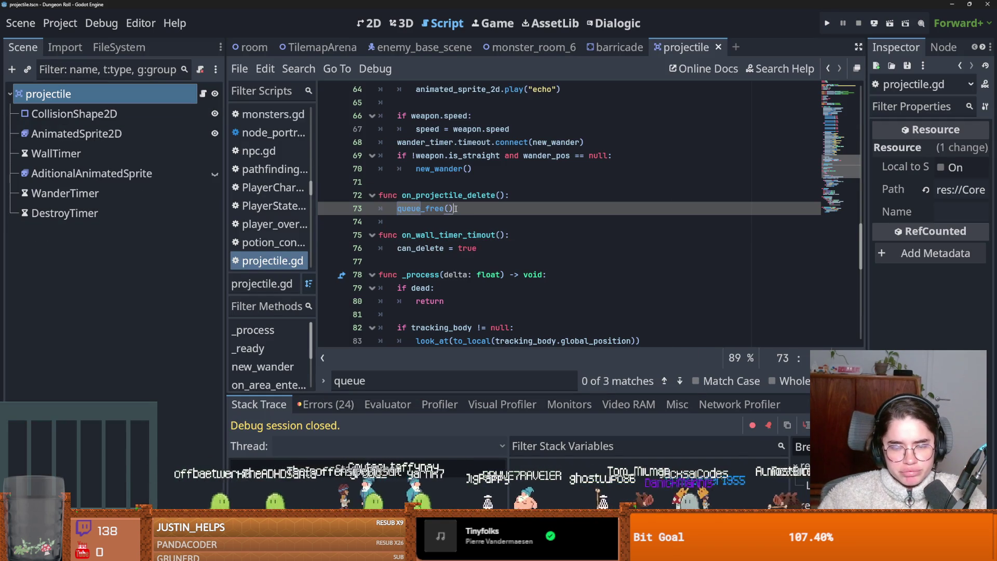
# Uncomment line 107's call_deferred line and save projectile.gd.
pyautogui.scroll(1, 500, 217)
pyautogui.scroll(2, 500, 217)
pyautogui.scroll(-5, 467, 249)
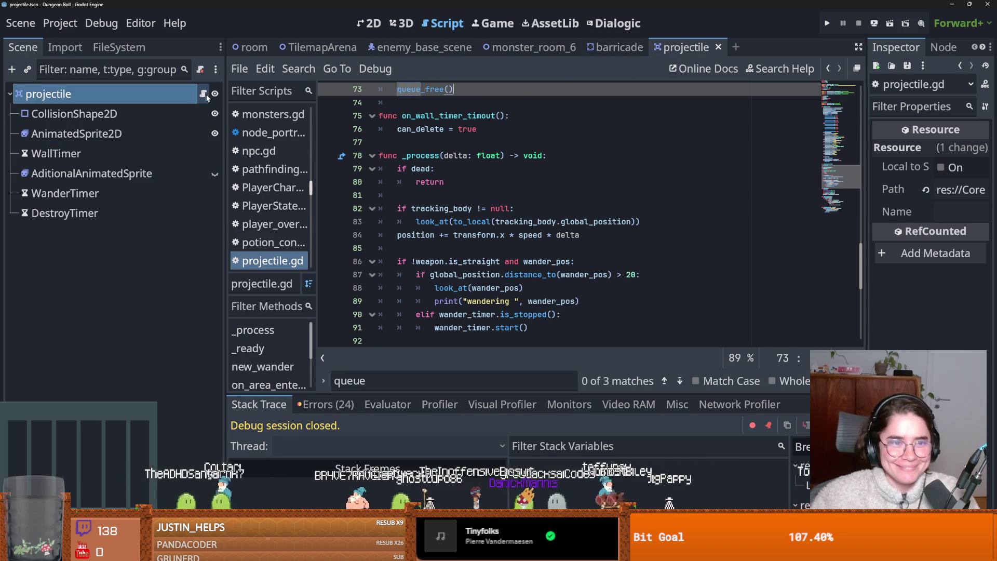
pyautogui.scroll(-6, 534, 268)
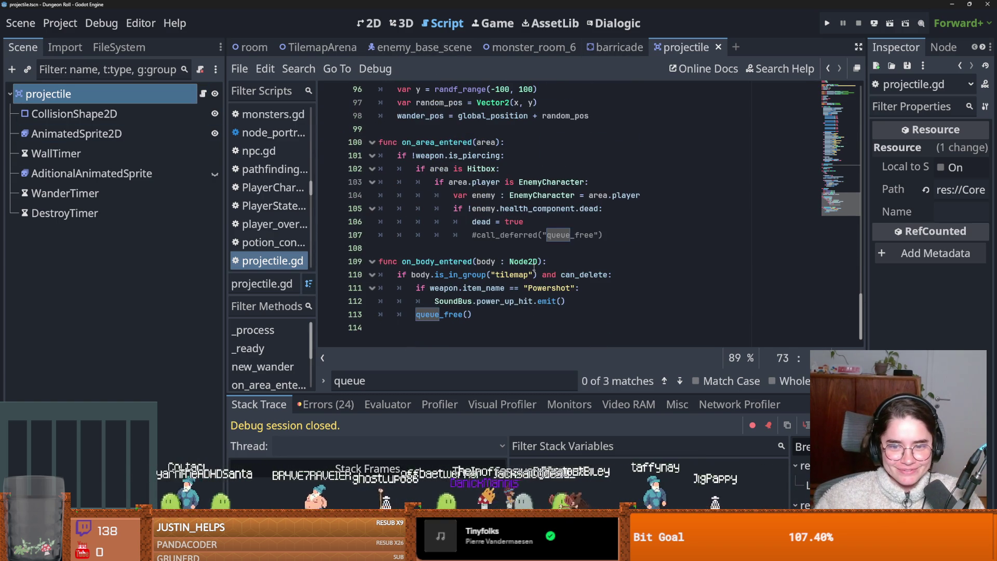
pyautogui.click(476, 234)
pyautogui.press('BackSpace')
pyautogui.hotkey('ctrl', 's')
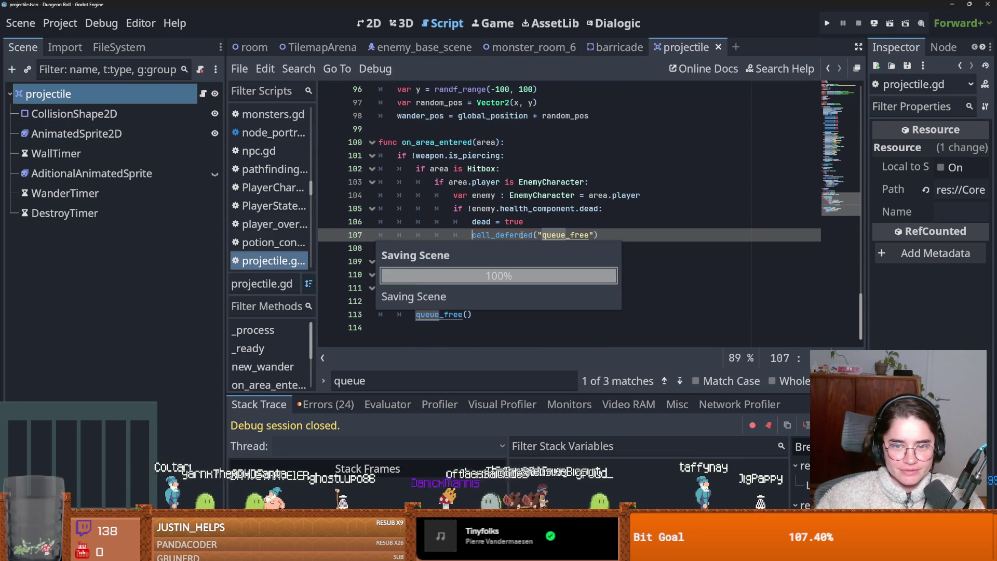
# Delete the call_deferred("queue_free") line after dead = true, save, and show the 3D workspace.
pyautogui.doubleClick(521, 234)
pyautogui.click(526, 222)
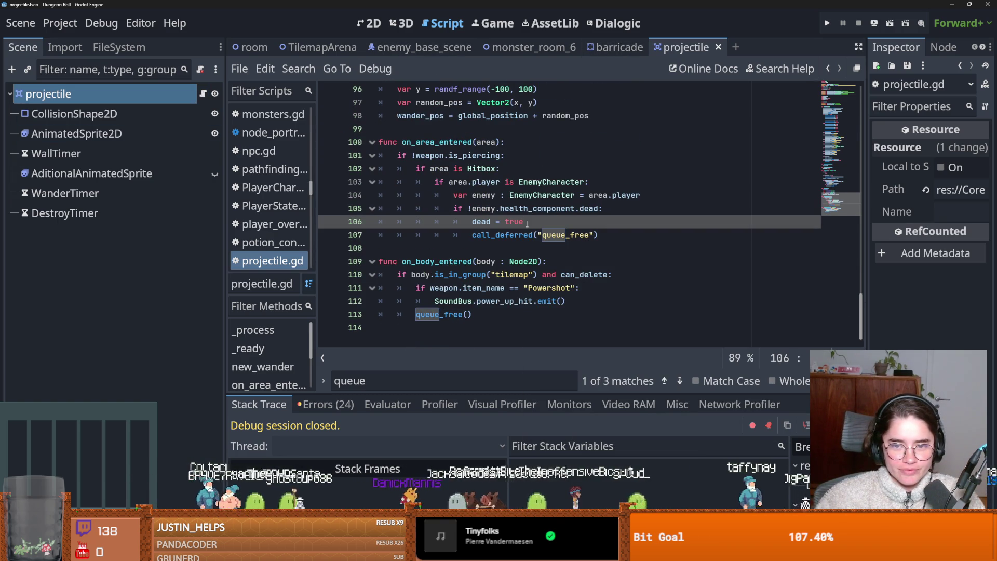
pyautogui.press('Return')
pyautogui.hotkey('ctrl', 's')
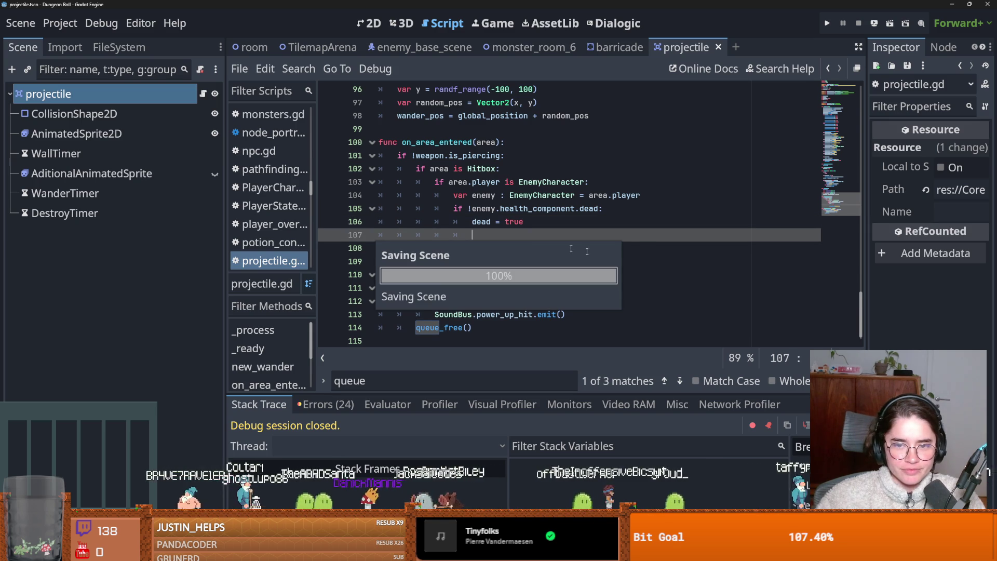
pyautogui.moveTo(603, 248); pyautogui.dragTo(470, 251)
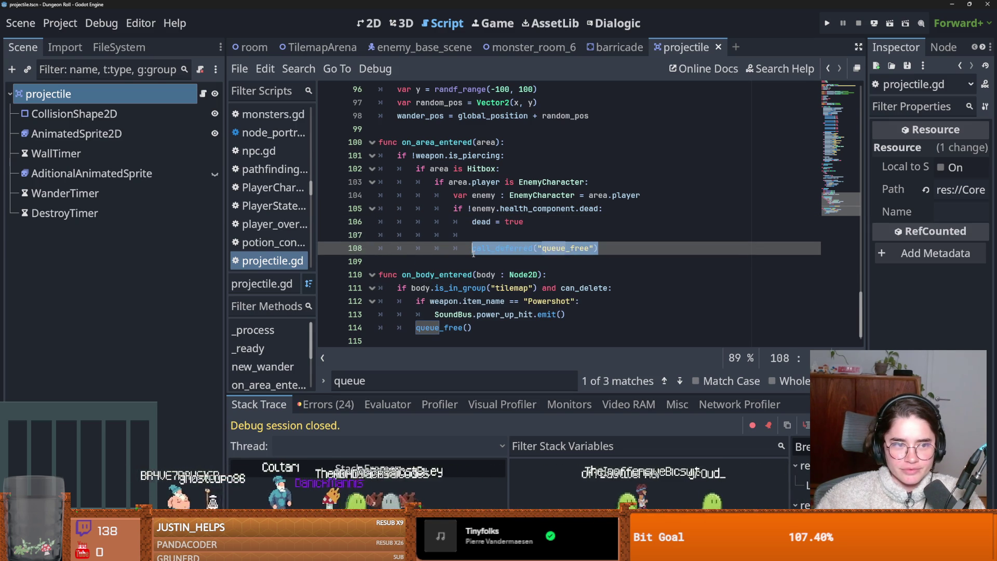
pyautogui.press('BackSpace')
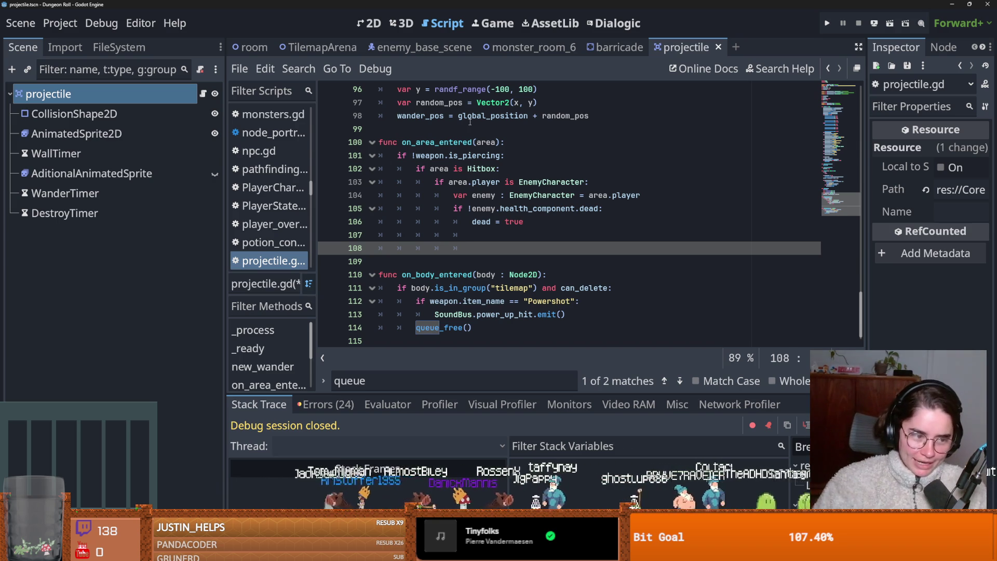
pyautogui.hotkey('ctrl', 's')
pyautogui.click(473, 233)
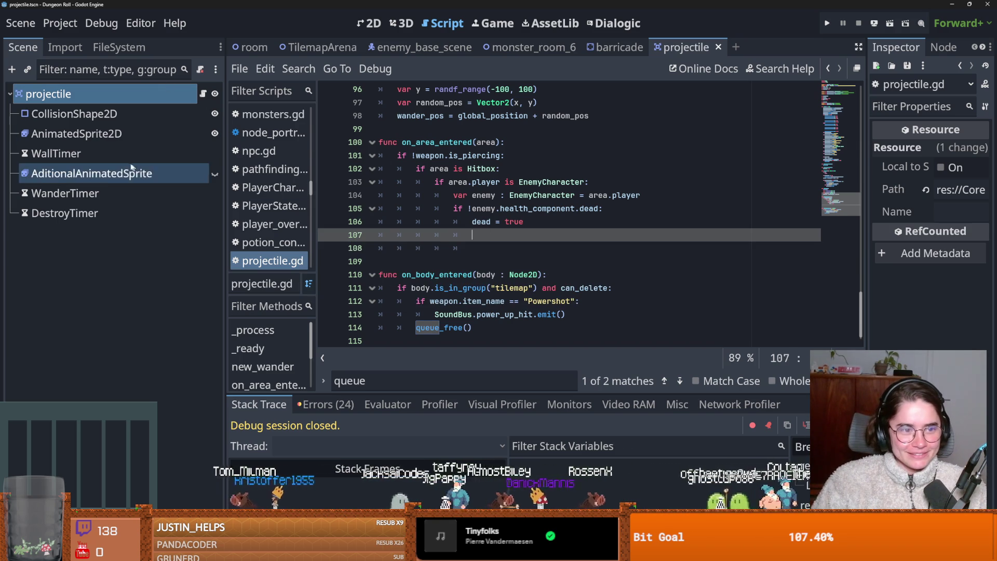
pyautogui.click(387, 29)
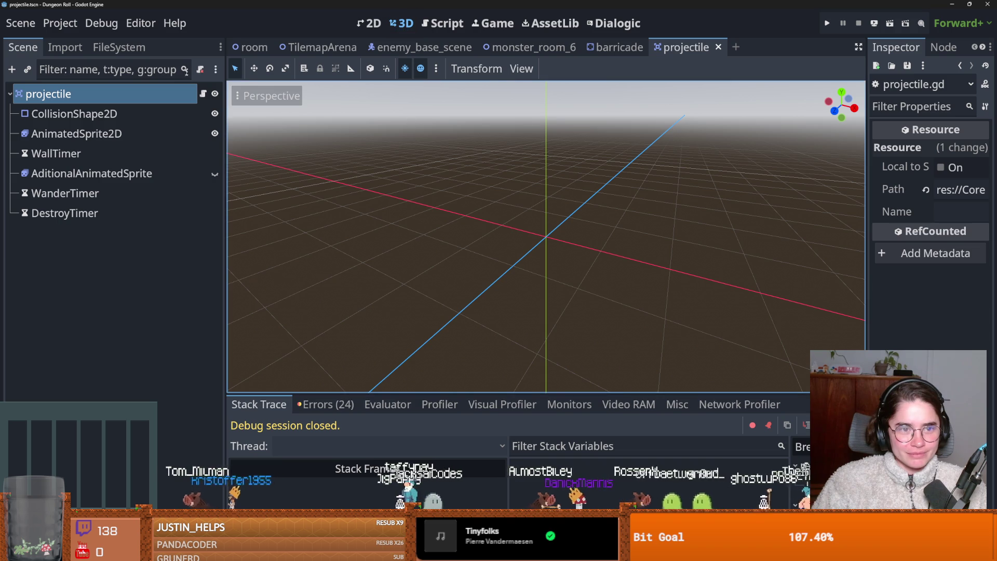
# Return to projectile.gd and copy the animated_sprite_2d name from line 10.
pyautogui.click(203, 93)
pyautogui.moveTo(846, 87); pyautogui.dragTo(845, 112)
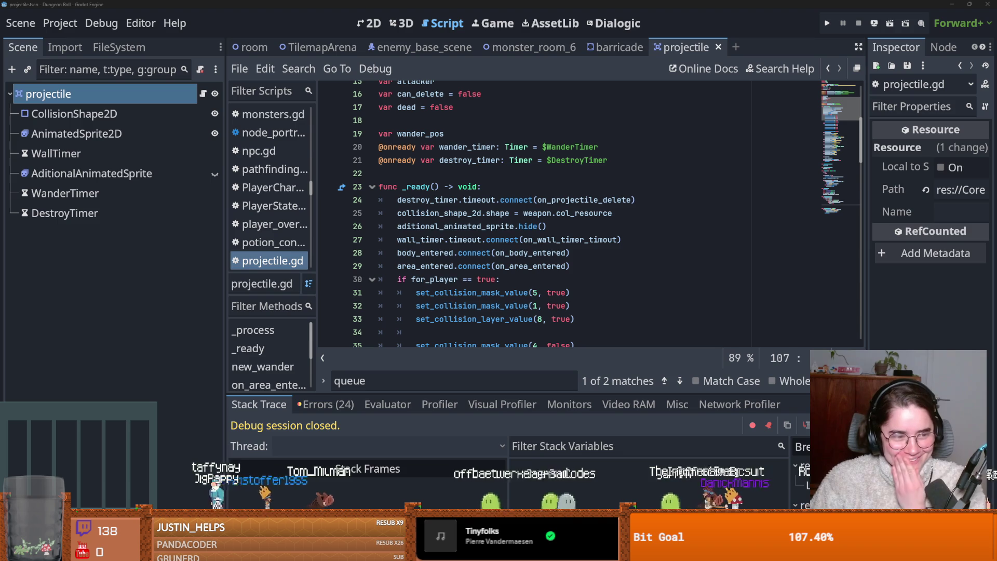
pyautogui.scroll(5, 462, 255)
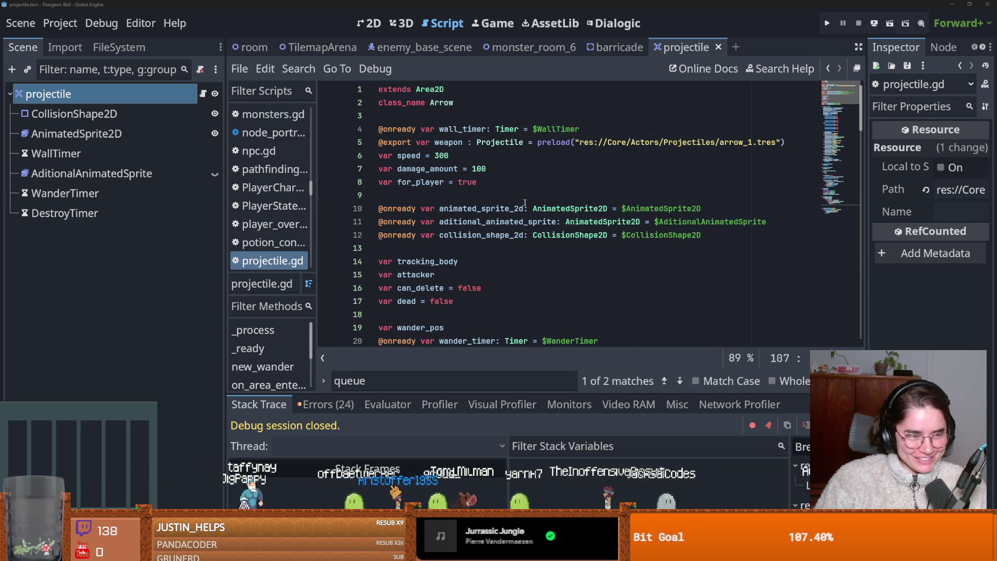
pyautogui.doubleClick(470, 208)
pyautogui.hotkey('ctrl', 'c')
pyautogui.moveTo(862, 127); pyautogui.dragTo(862, 334)
# Add animated_sprite_2d.hide() on new line 106, save, and run the project.
pyautogui.click(623, 195)
pyautogui.press('Return')
pyautogui.hotkey('ctrl', 'v')
pyautogui.write('hid')
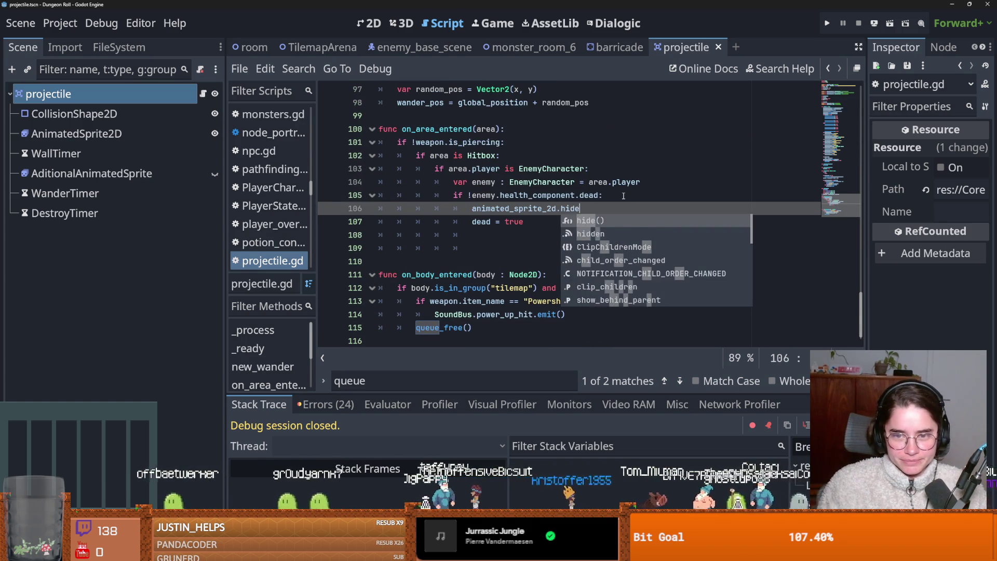
pyautogui.press('Return')
pyautogui.hotkey('ctrl', 's')
pyautogui.press('Down')
pyautogui.hotkey('ctrl', 's')
pyautogui.click(827, 23)
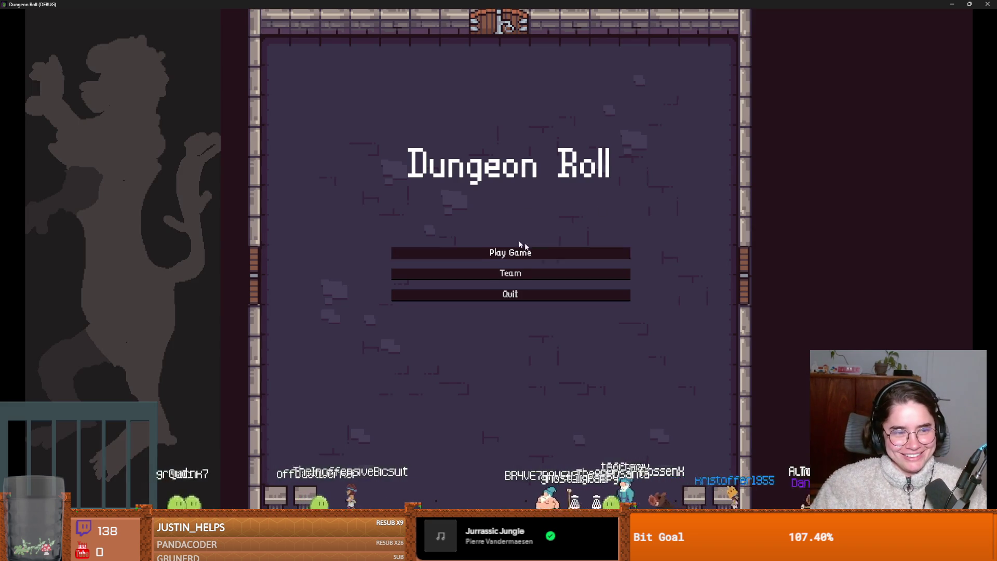
# Start a Crusader game, close the game window, and select the projectile's CollisionShape2D node.
pyautogui.click(518, 250)
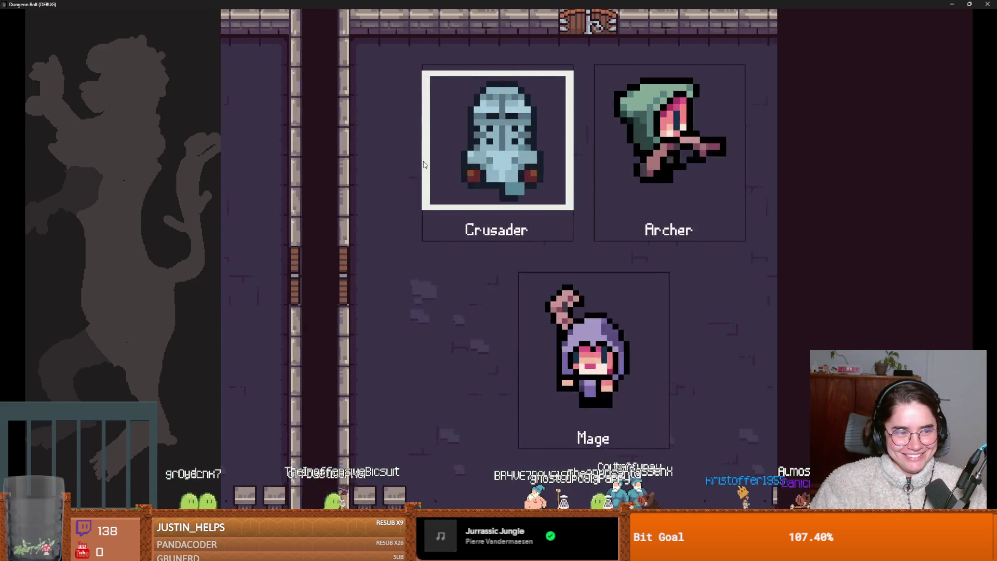
pyautogui.click(436, 199)
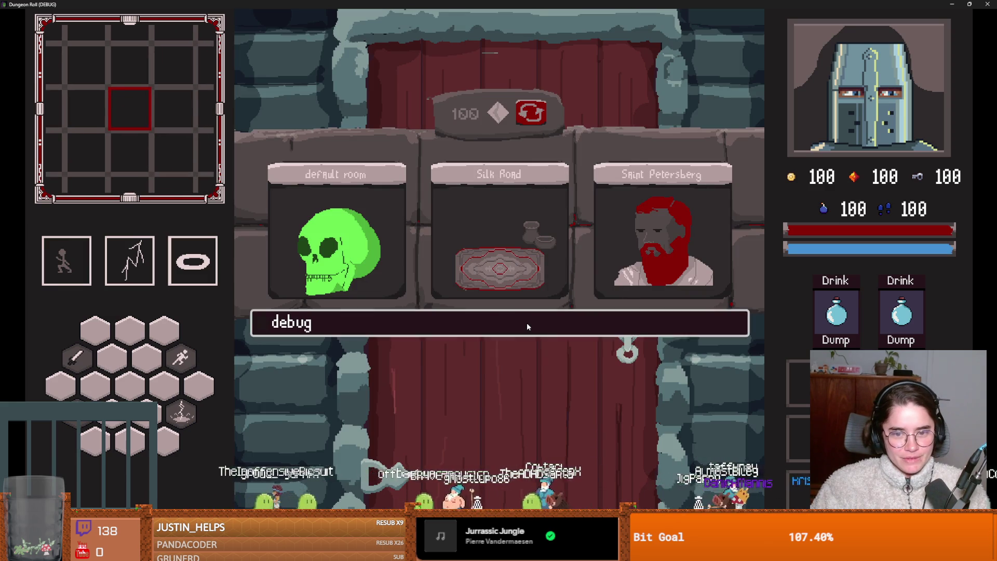
pyautogui.click(526, 322)
pyautogui.click(533, 119)
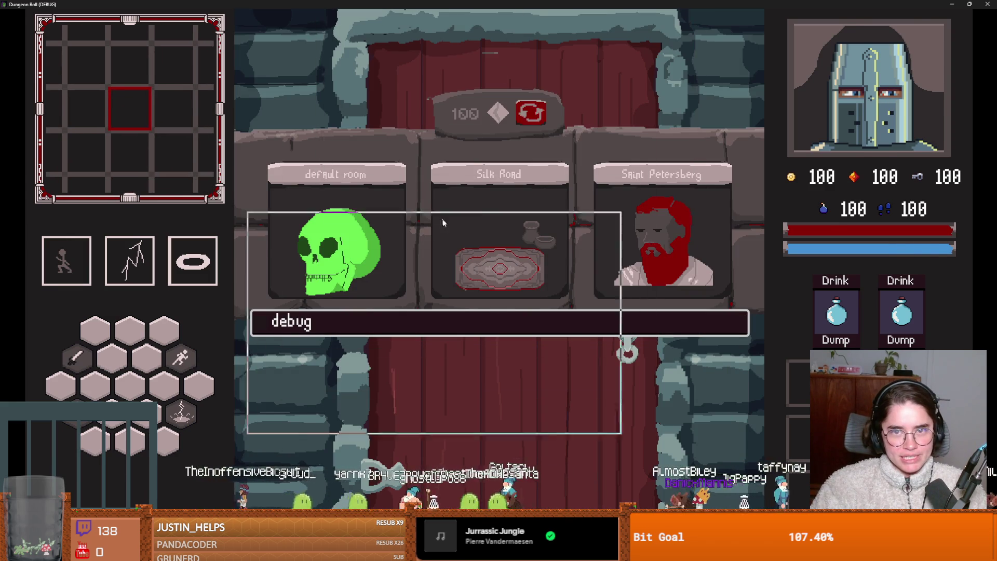
pyautogui.hotkey('alt', 'F4')
pyautogui.click(445, 168)
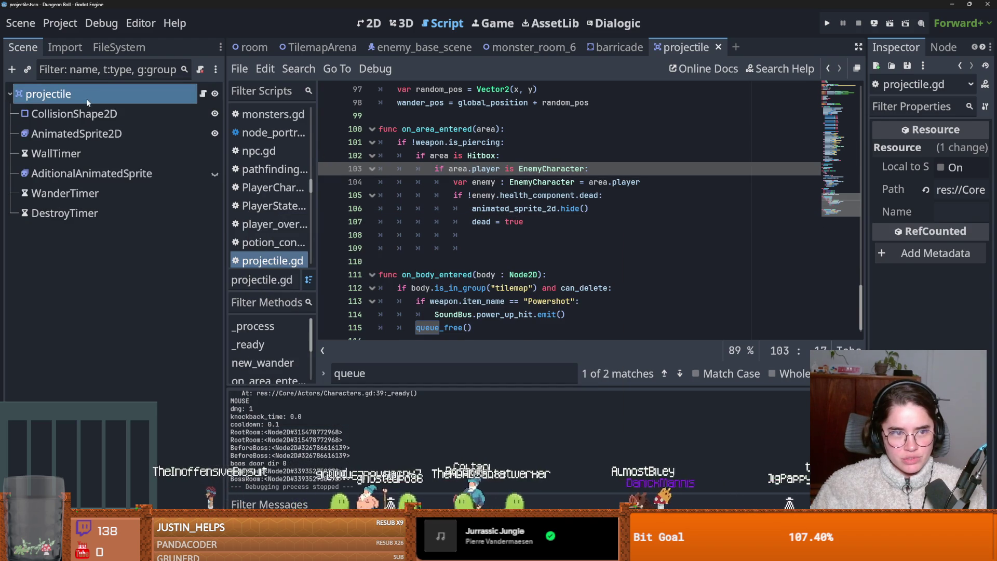
pyautogui.click(74, 113)
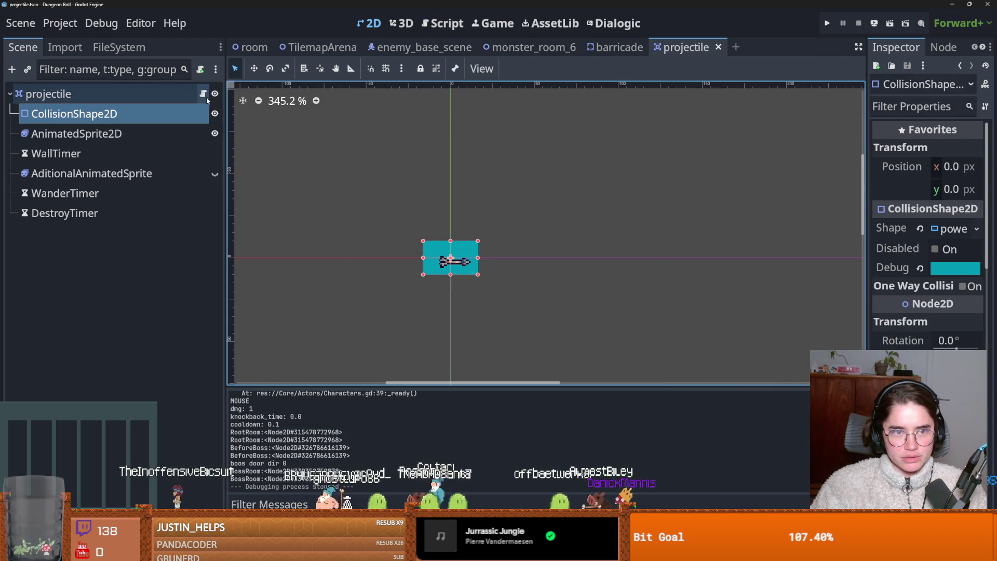
# Return to projectile.gd and review the dead = true line 107.
pyautogui.click(202, 94)
pyautogui.moveTo(839, 205)
pyautogui.mouseDown()
pyautogui.moveTo(832, 72)
pyautogui.moveTo(845, 294)
pyautogui.mouseUp()
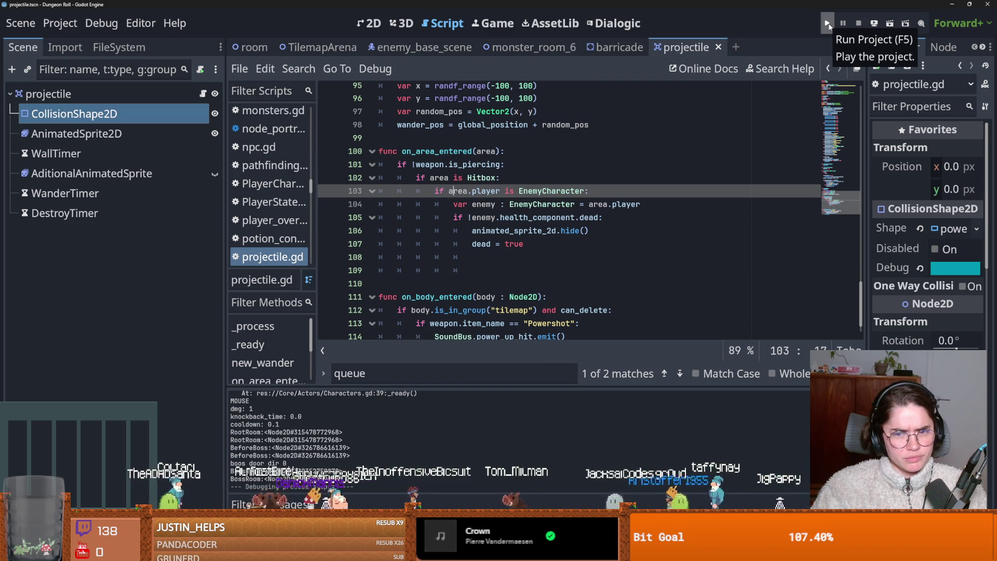
pyautogui.doubleClick(485, 244)
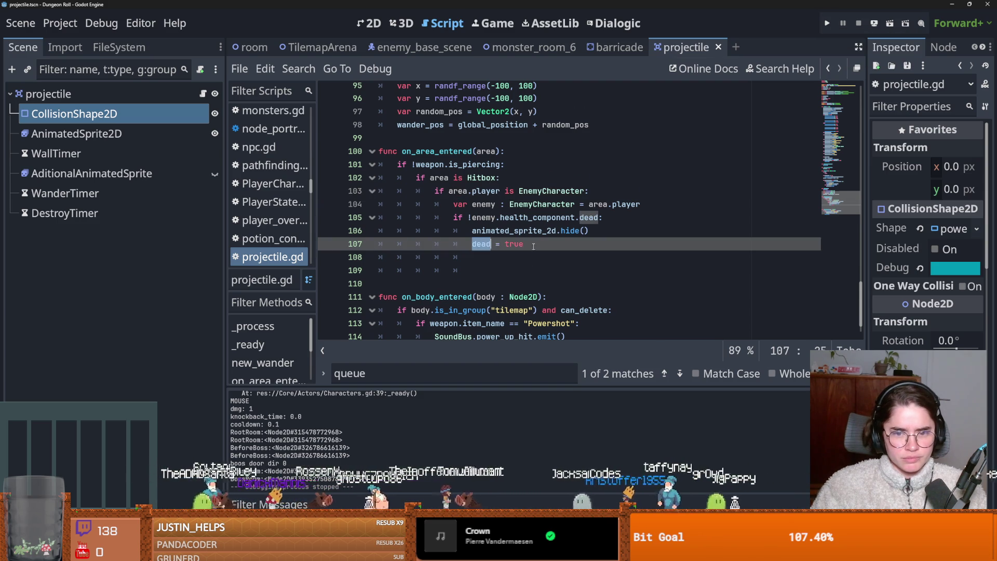
pyautogui.scroll(-1, 519, 244)
pyautogui.scroll(1, 551, 246)
pyautogui.scroll(-1, 399, 164)
# Run the game and start a Crusader run, restarting once via the pause menu.
pyautogui.press('F5')
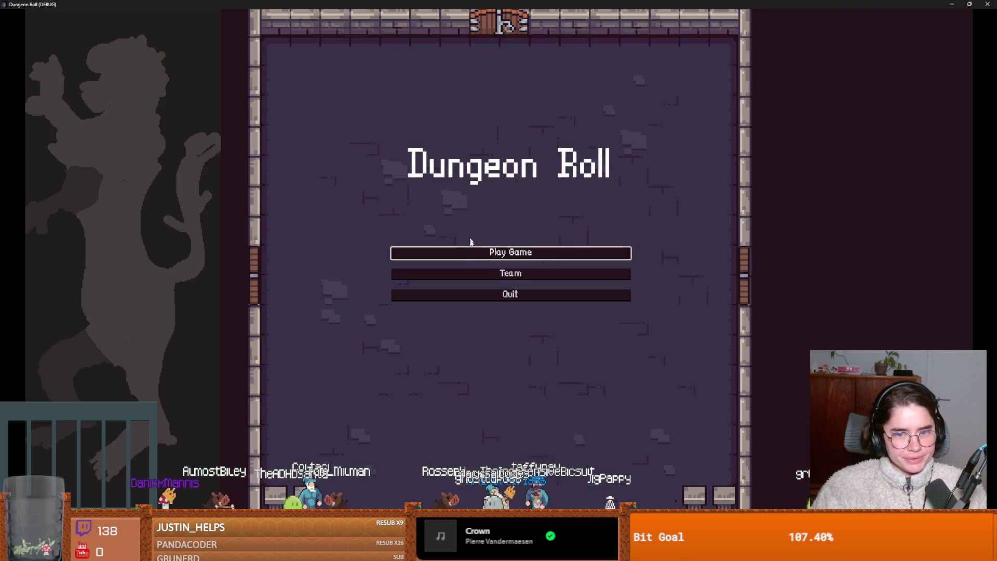
pyautogui.click(491, 250)
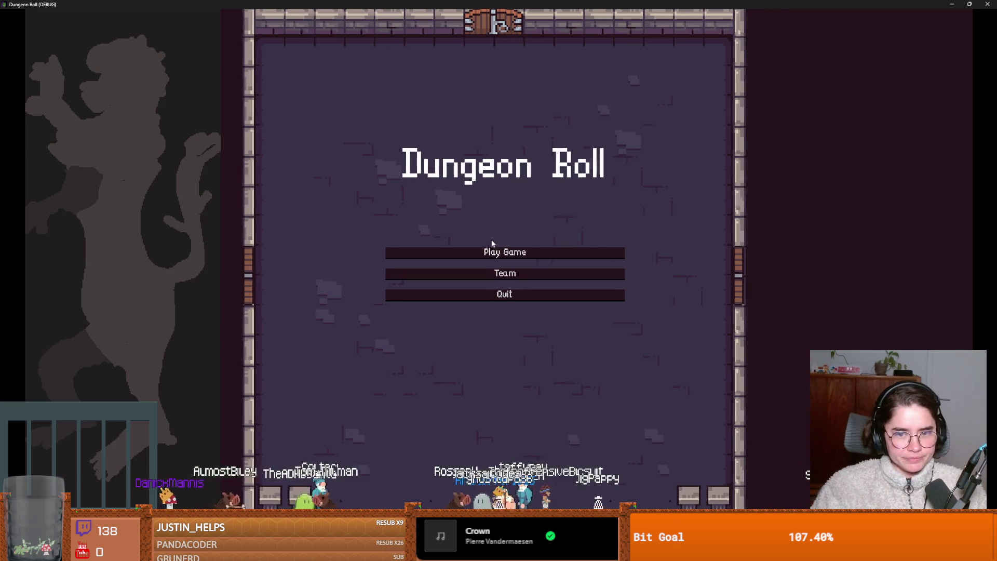
pyautogui.click(457, 221)
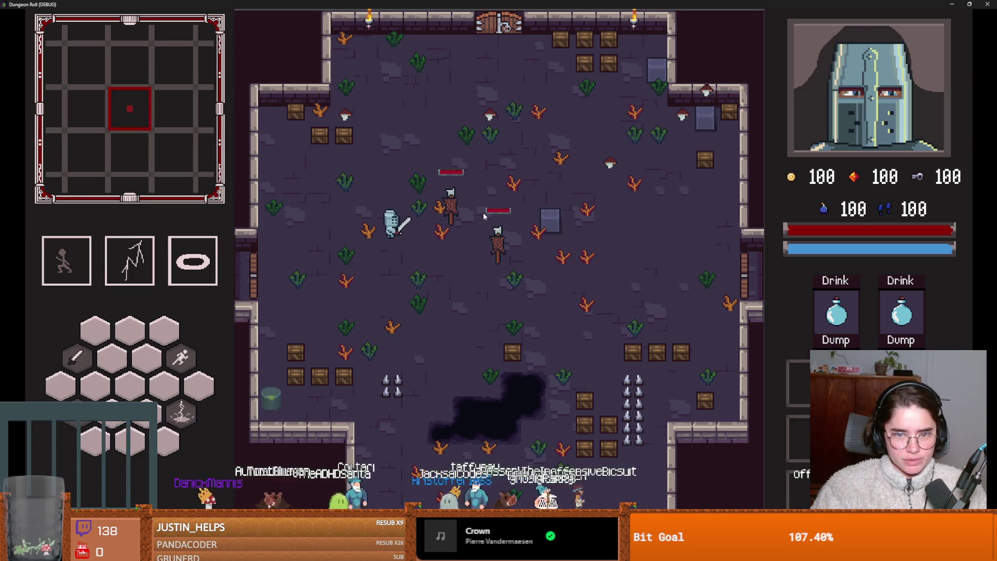
pyautogui.press('Escape')
pyautogui.click(509, 379)
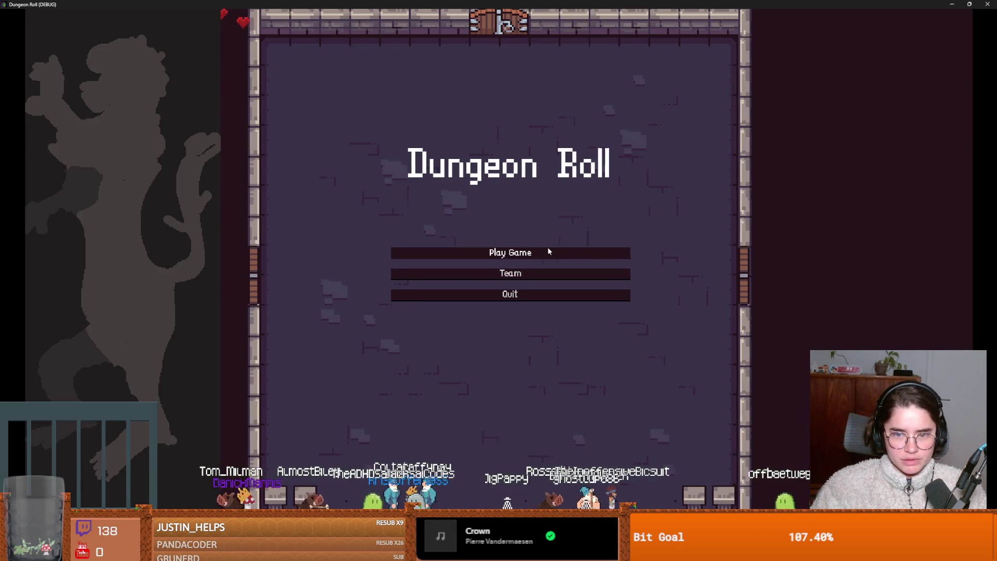
pyautogui.click(548, 251)
pyautogui.click(517, 205)
# Walk through the west door into the middle default room, then close the game.
pyautogui.press('d')
pyautogui.press('a')
pyautogui.press('s')
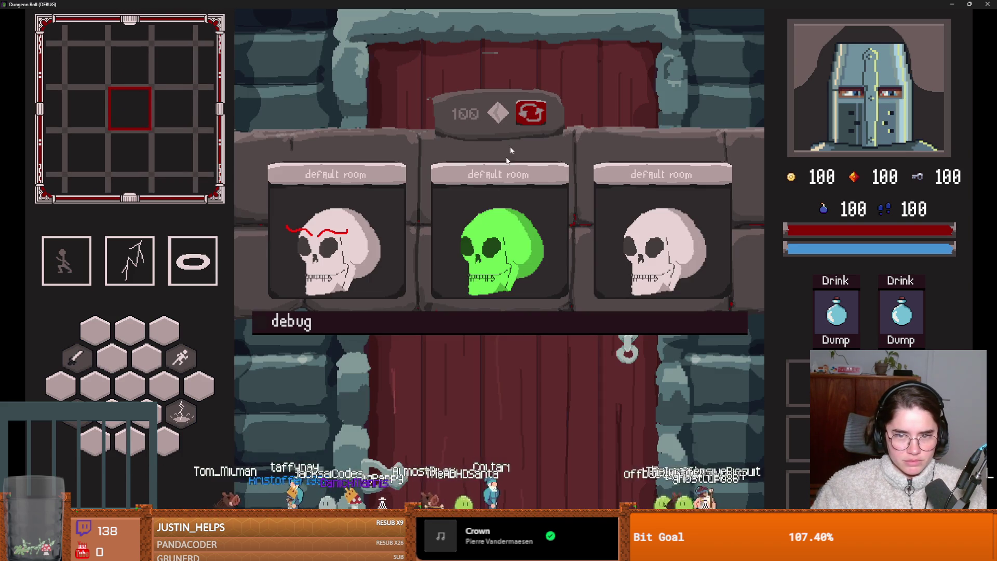
pyautogui.click(508, 165)
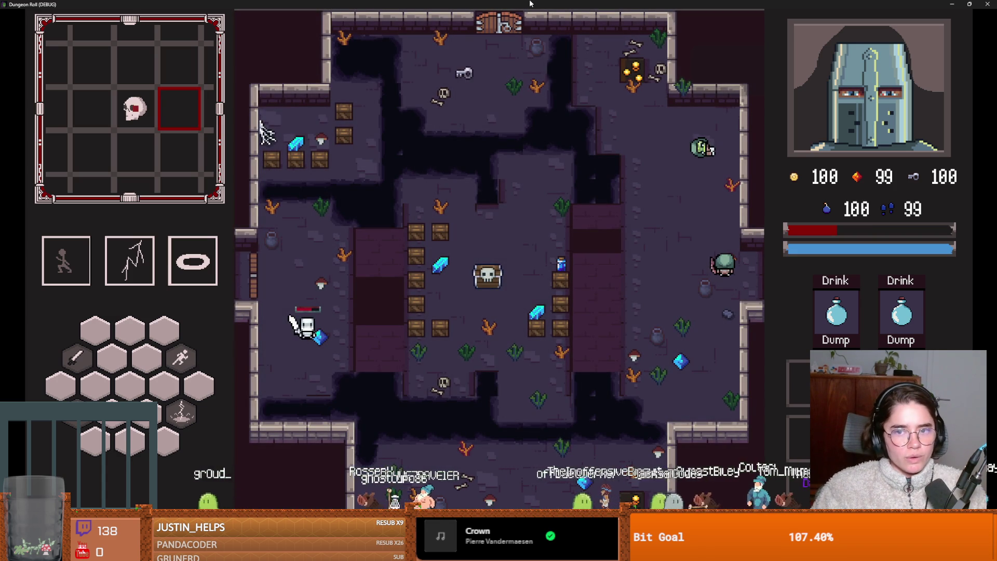
pyautogui.doubleClick(512, 4)
pyautogui.click(559, 202)
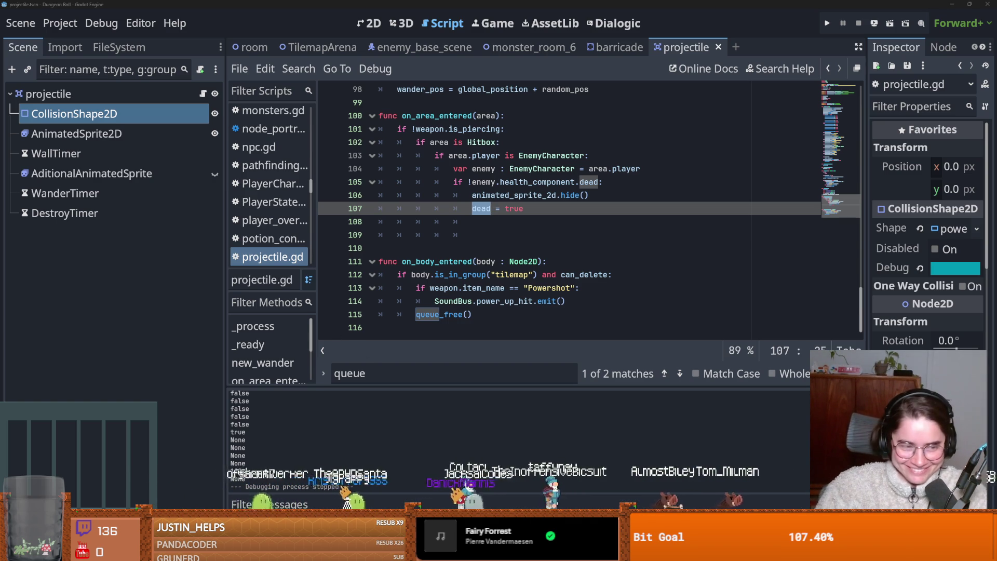
# Delete blank lines 109–110 after on_area_entered and save projectile.gd.
pyautogui.press('Down')
pyautogui.press('Down')
pyautogui.hotkey('ctrl', 's')
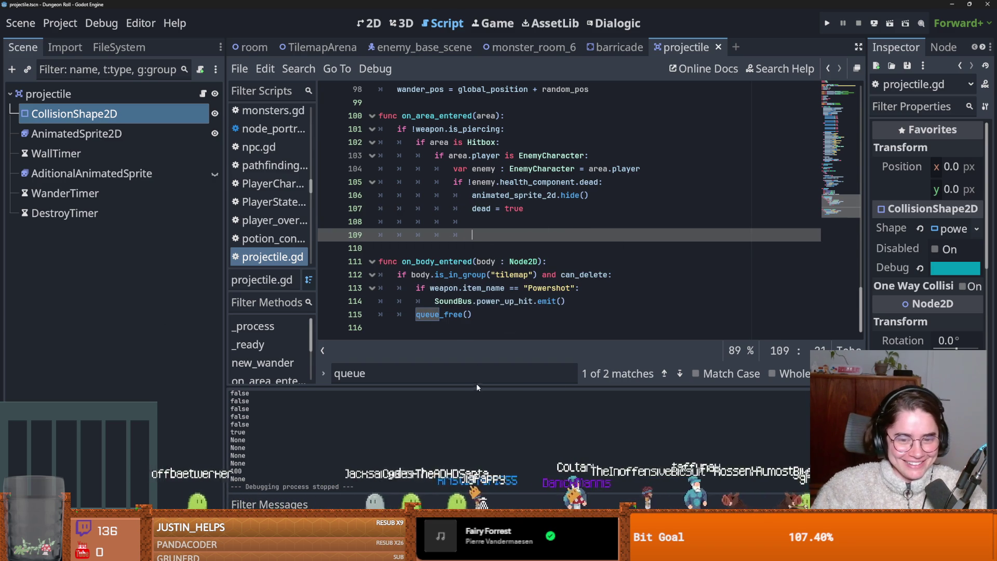
pyautogui.click(514, 275)
pyautogui.hotkey('ctrl', 's')
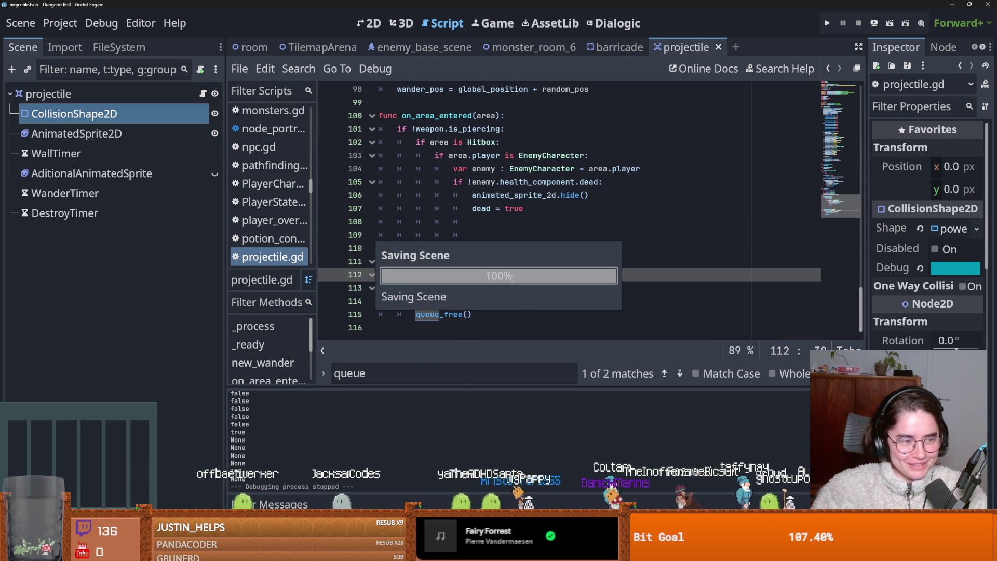
pyautogui.click(483, 248)
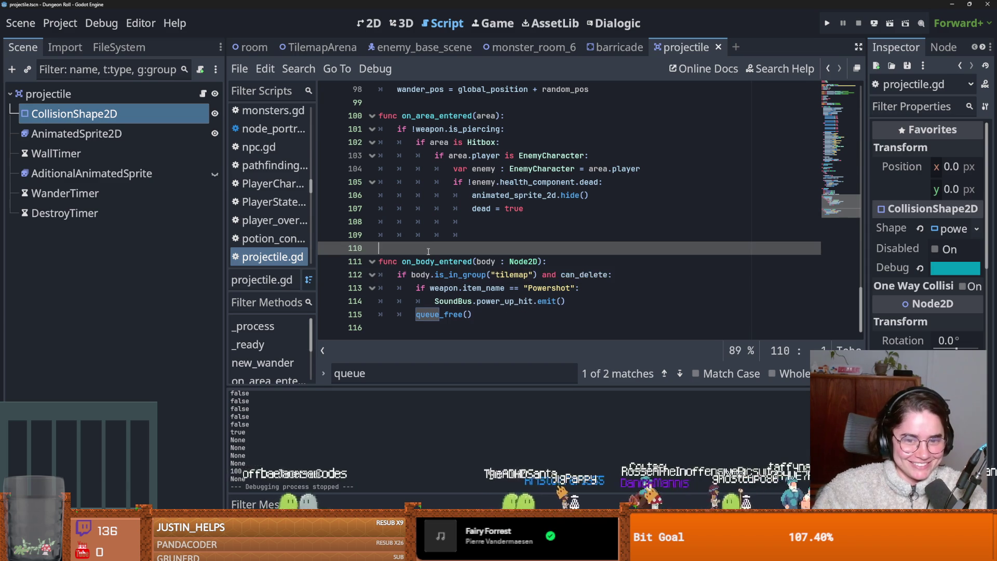
pyautogui.press('BackSpace')
pyautogui.press('BackSpace')
pyautogui.press('BackSpace')
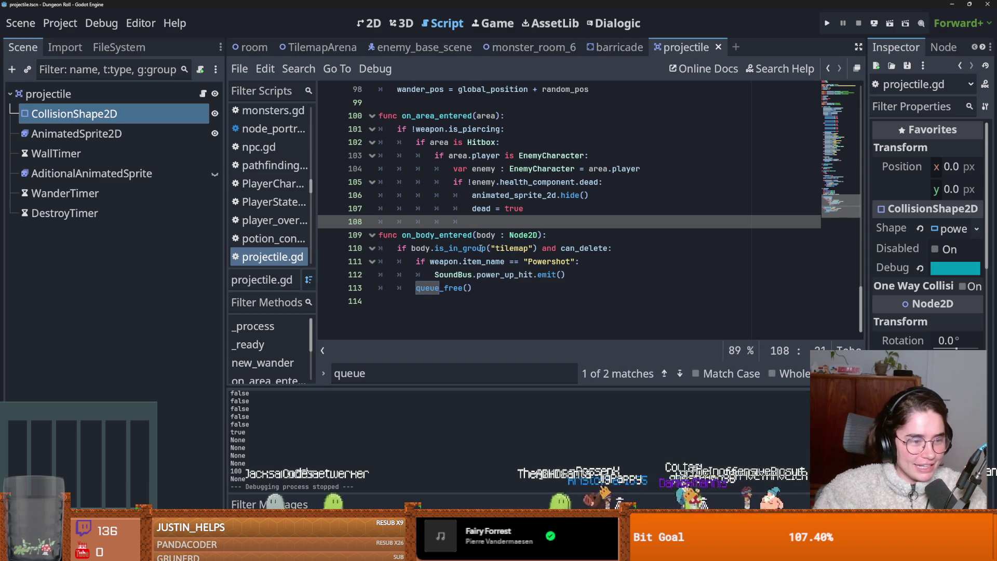
pyautogui.hotkey('ctrl', 's')
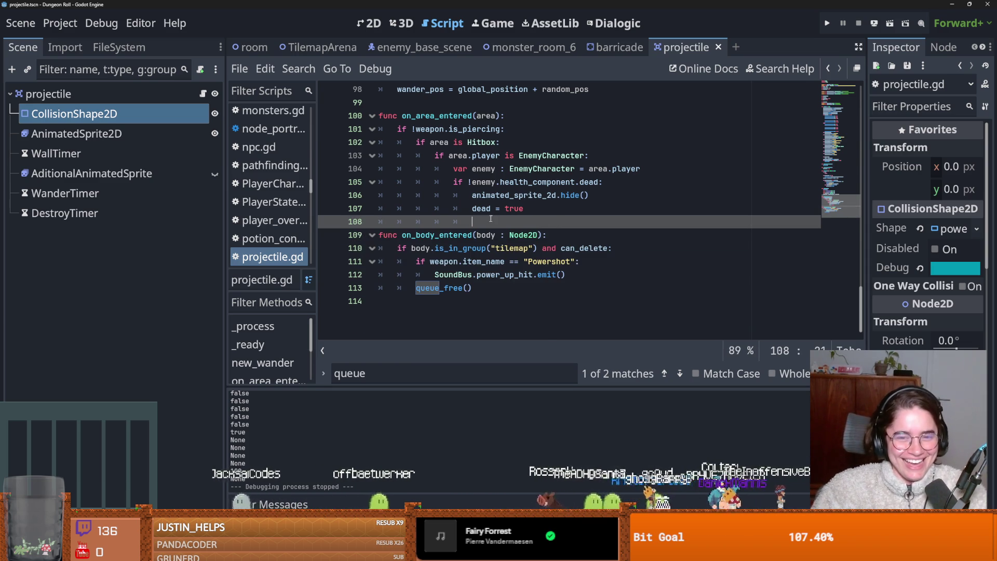
# Remove the leftover indentation on line 108, save, and switch to GitHub Desktop.
pyautogui.scroll(5, 490, 225)
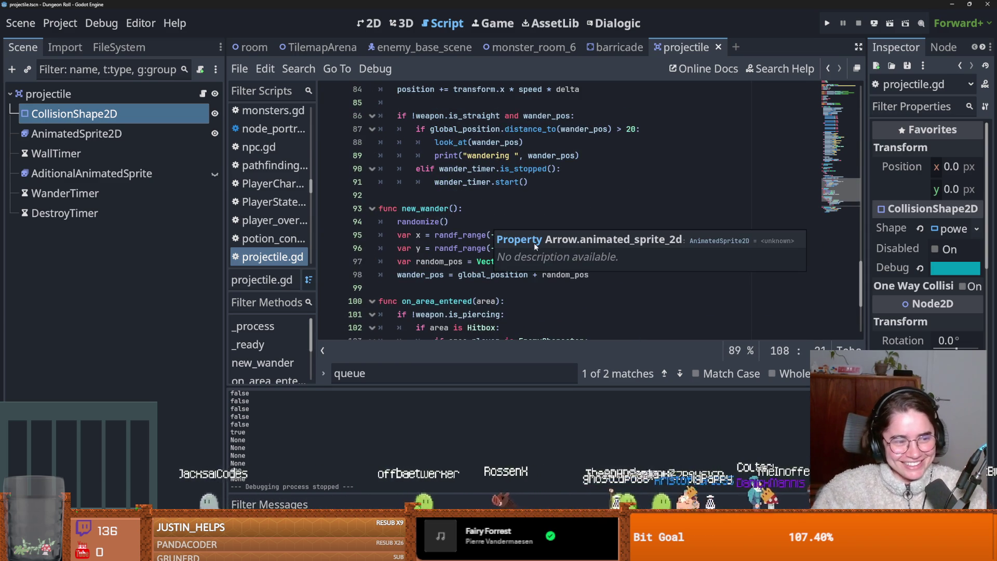
pyautogui.scroll(-4, 462, 243)
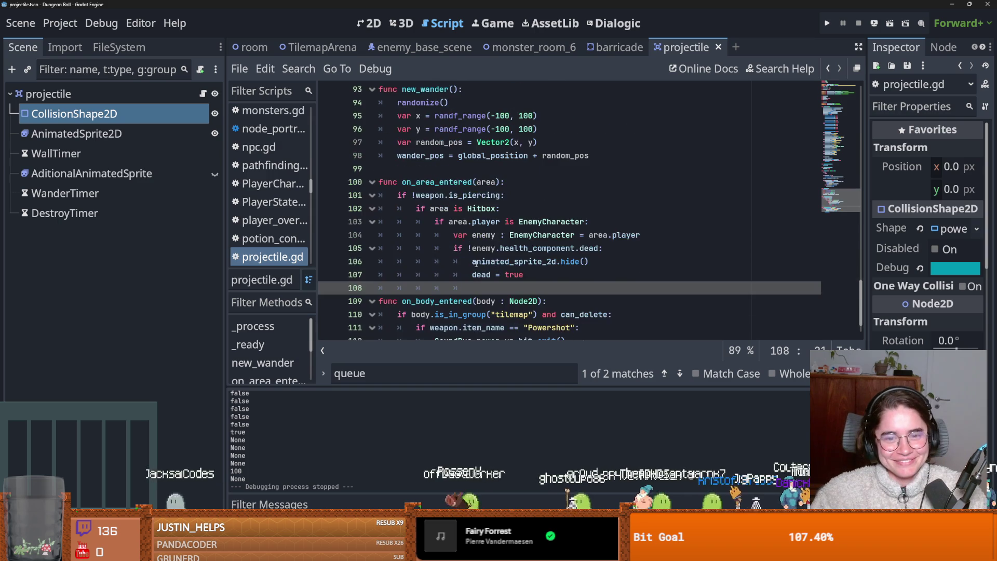
pyautogui.moveTo(462, 248); pyautogui.dragTo(379, 248)
pyautogui.press('BackSpace')
pyautogui.hotkey('ctrl', 's')
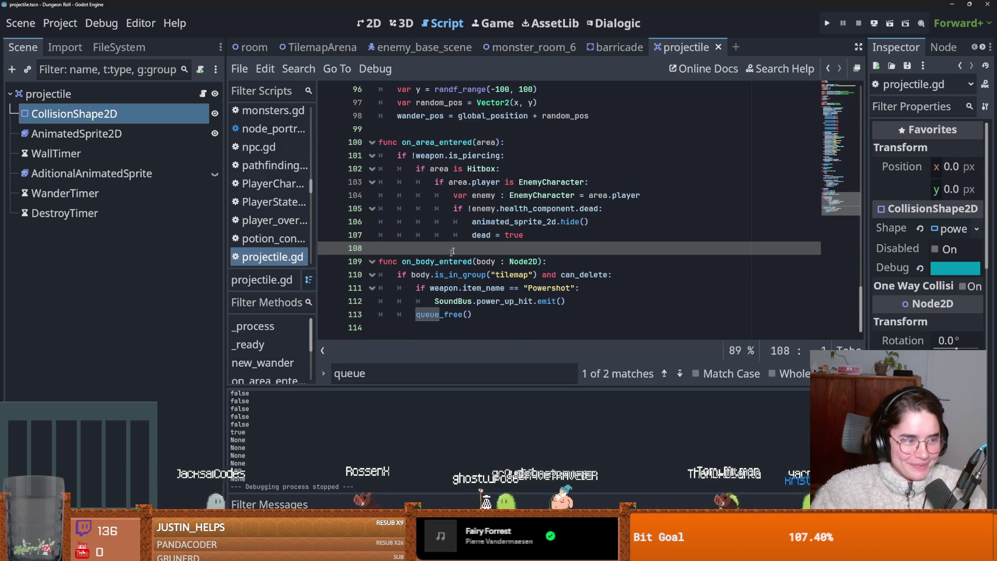
pyautogui.scroll(3, 491, 210)
pyautogui.click(492, 249)
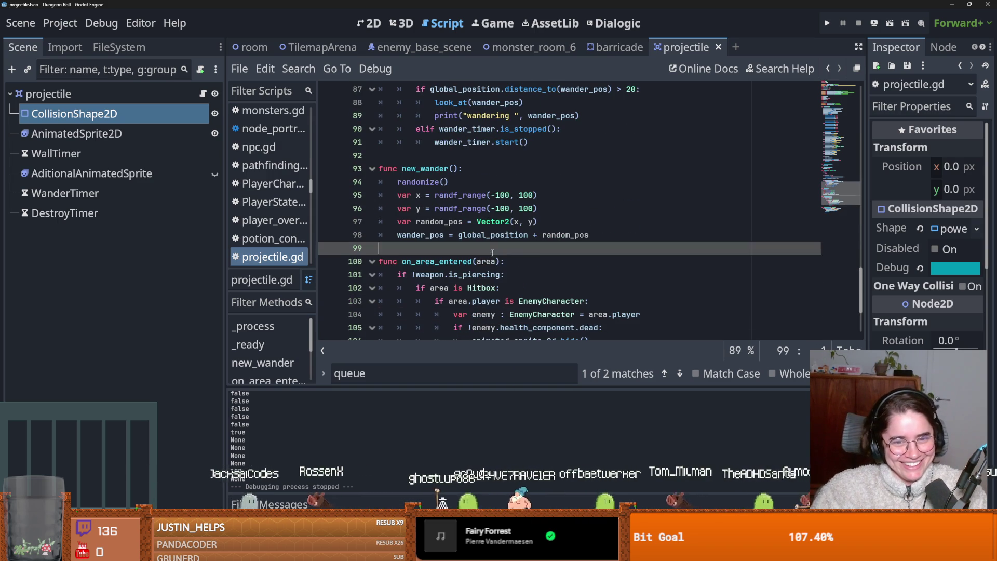
pyautogui.scroll(-3, 492, 253)
pyautogui.hotkey('ctrl', 's')
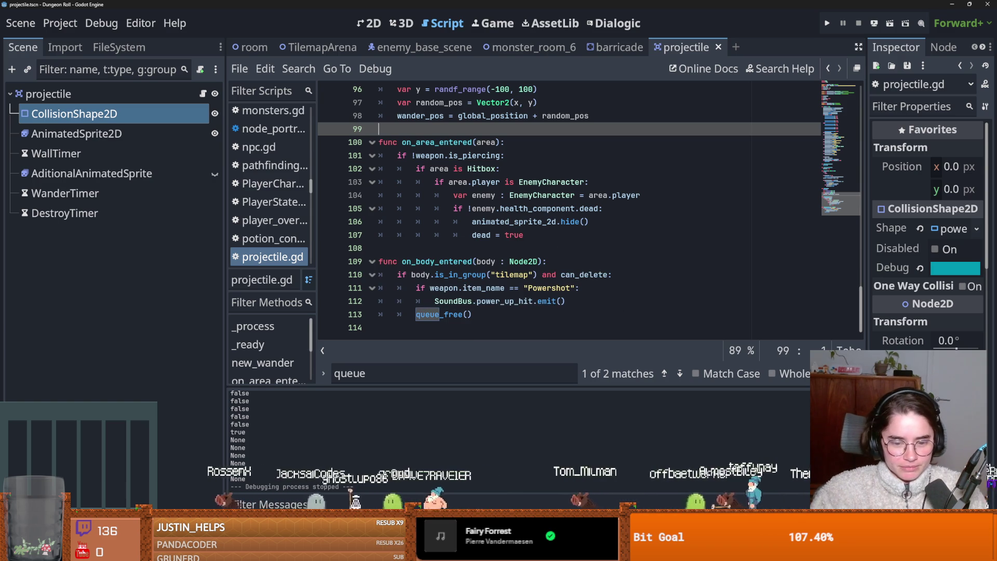
pyautogui.hotkey('alt', 'Tab')
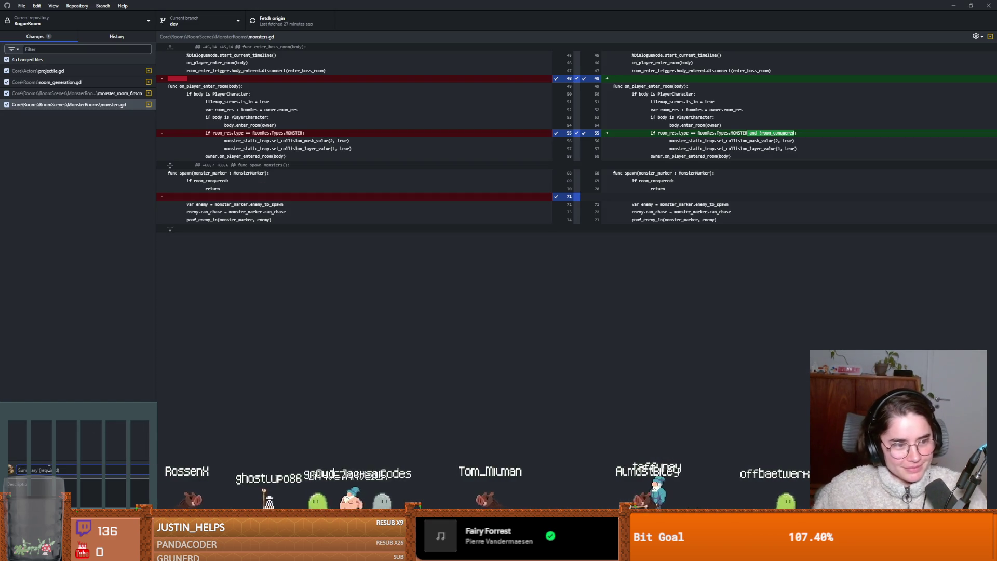
# Finish the commit summary about projectiles and damage, and commit the four files to dev.
pyautogui.write('projectile')
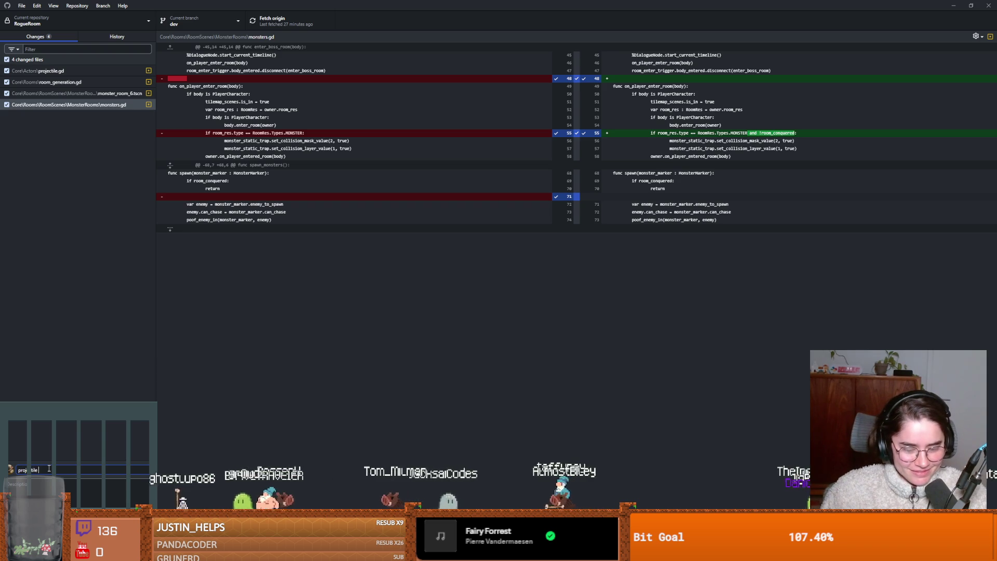
pyautogui.write(' because it was')
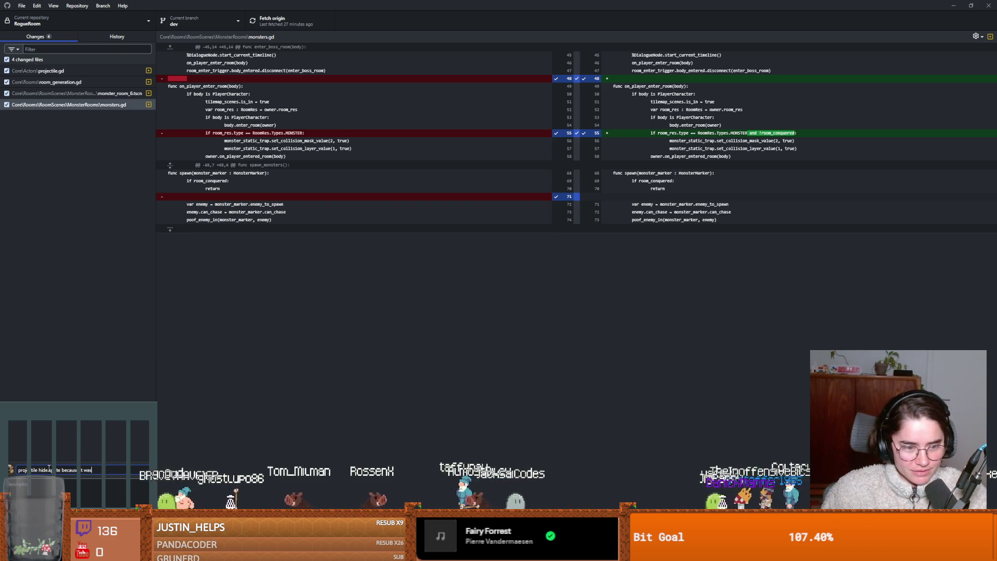
pyautogui.write(' deleting b')
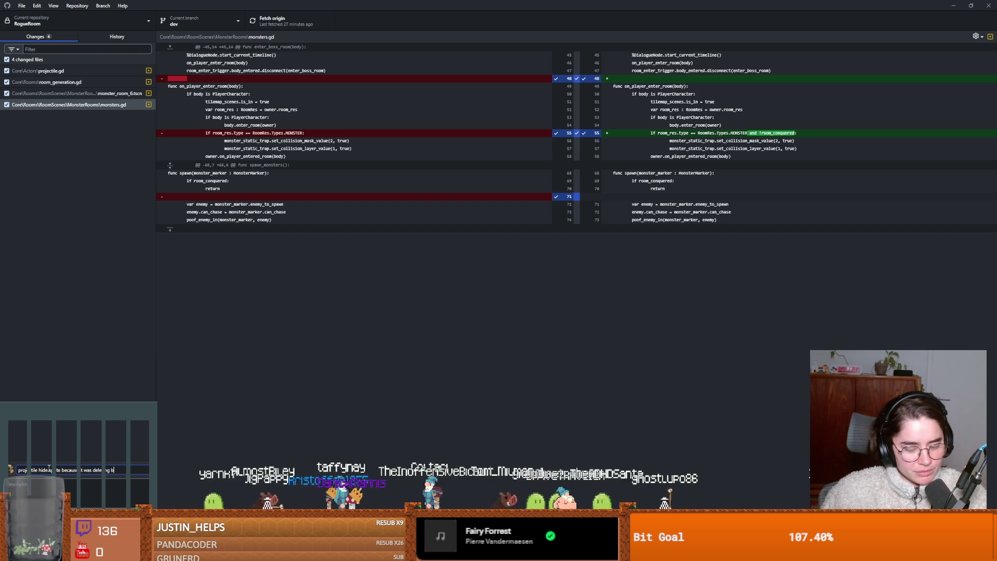
pyautogui.write('took damage')
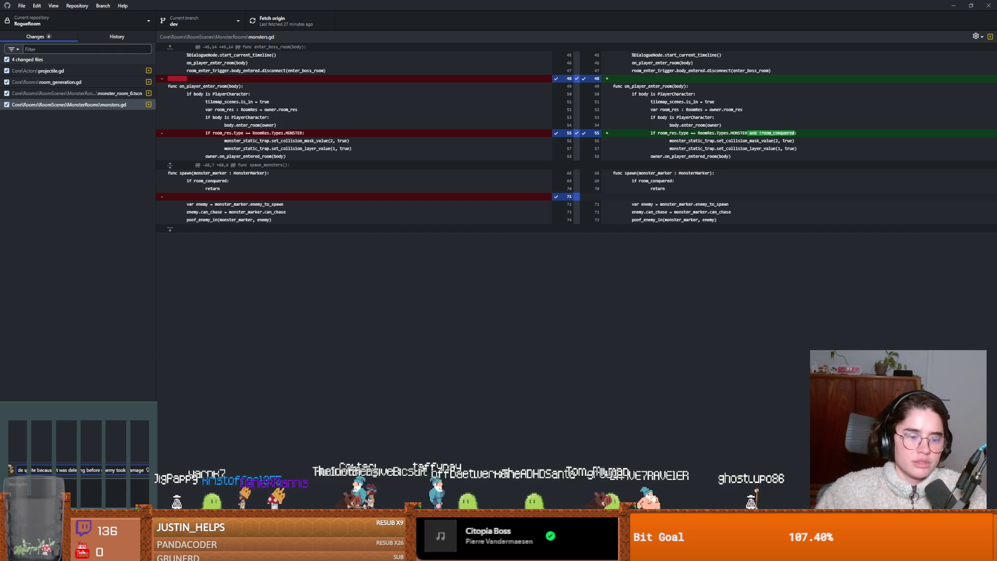
pyautogui.hotkey('ctrl', 'Return')
# Push the new commit to origin, then reopen the enemy base scene in Godot.
pyautogui.click(294, 13)
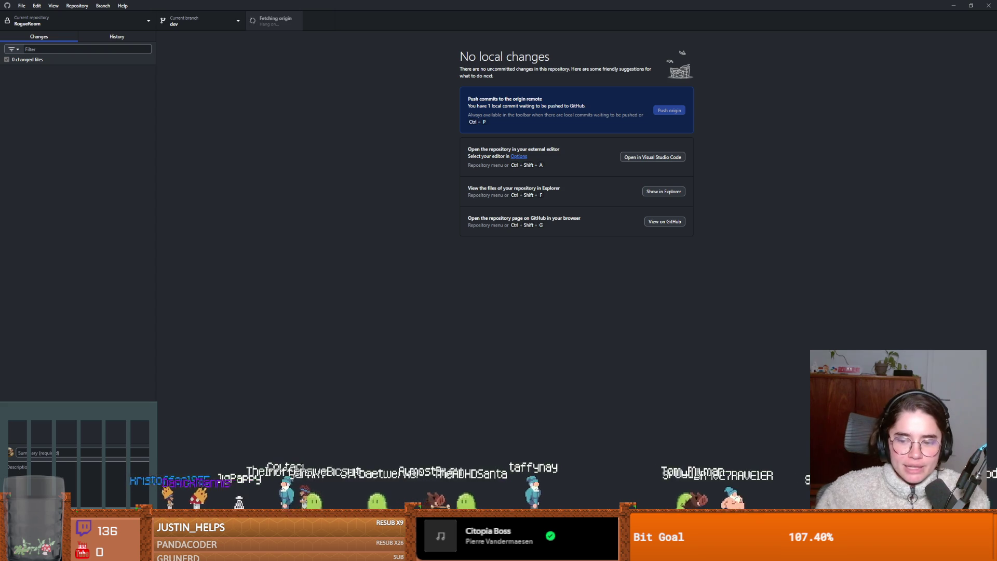
pyautogui.hotkey('alt', 'Tab')
pyautogui.click(425, 47)
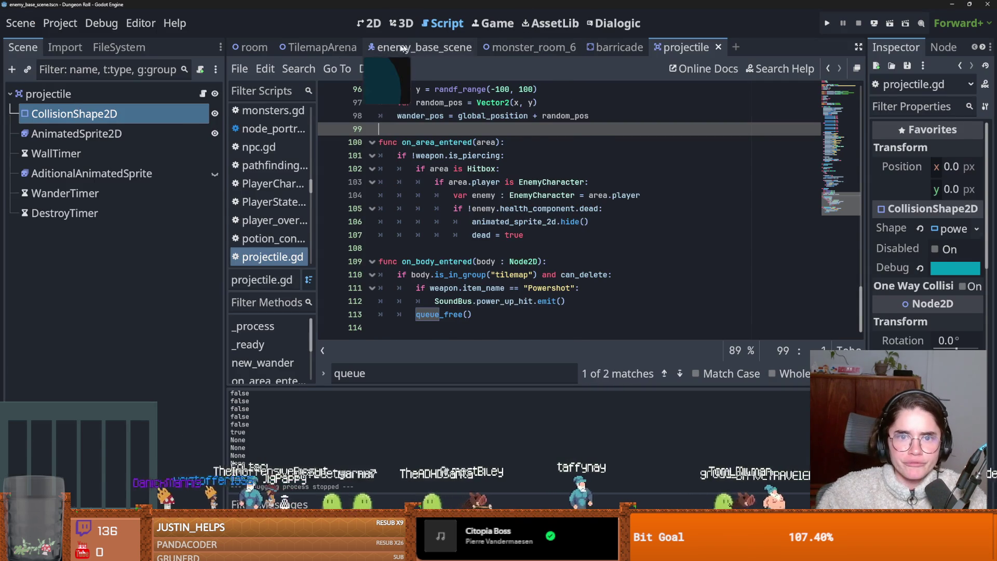
# Filter the FileSystem for 'archer' and open the archerplayer and archer_enemy scenes.
pyautogui.click(369, 23)
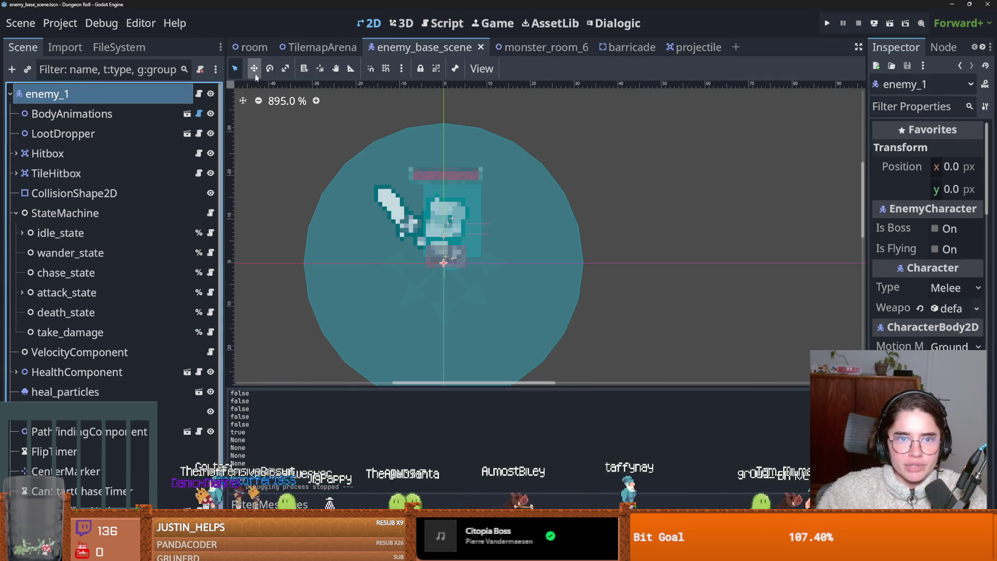
pyautogui.click(119, 47)
pyautogui.click(79, 91)
pyautogui.doubleClick(79, 90)
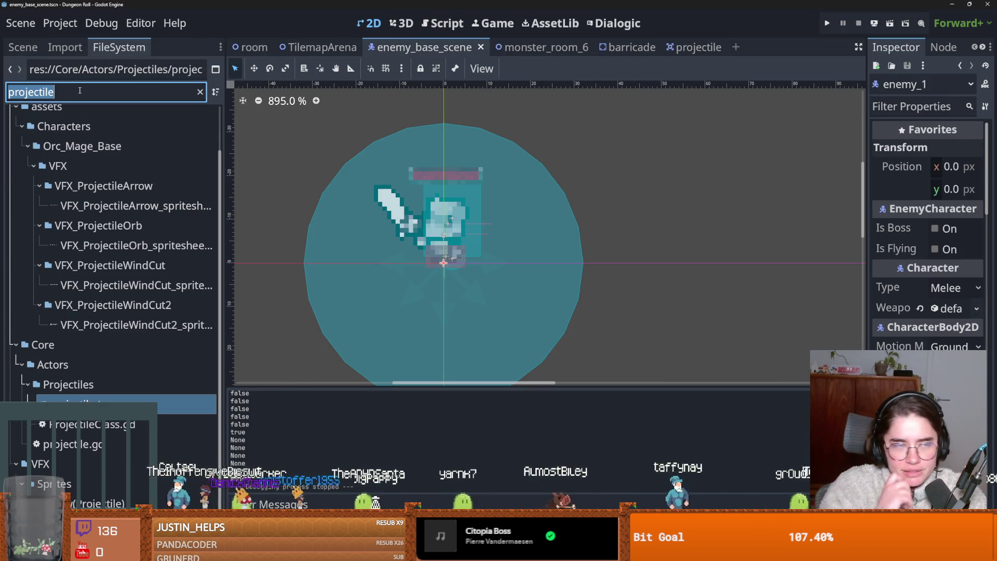
pyautogui.write('archer')
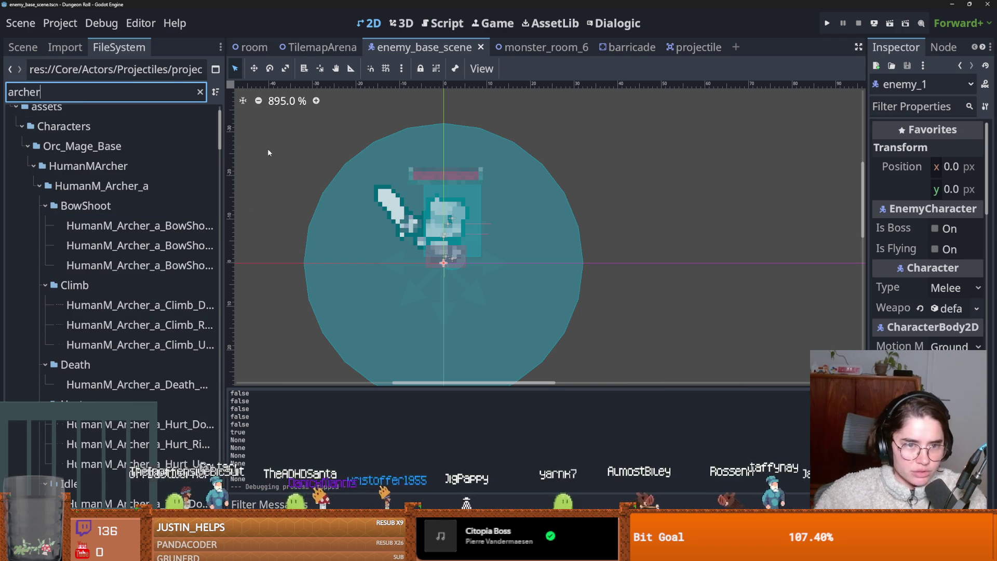
pyautogui.scroll(-15, 114, 166)
pyautogui.scroll(-5, 114, 260)
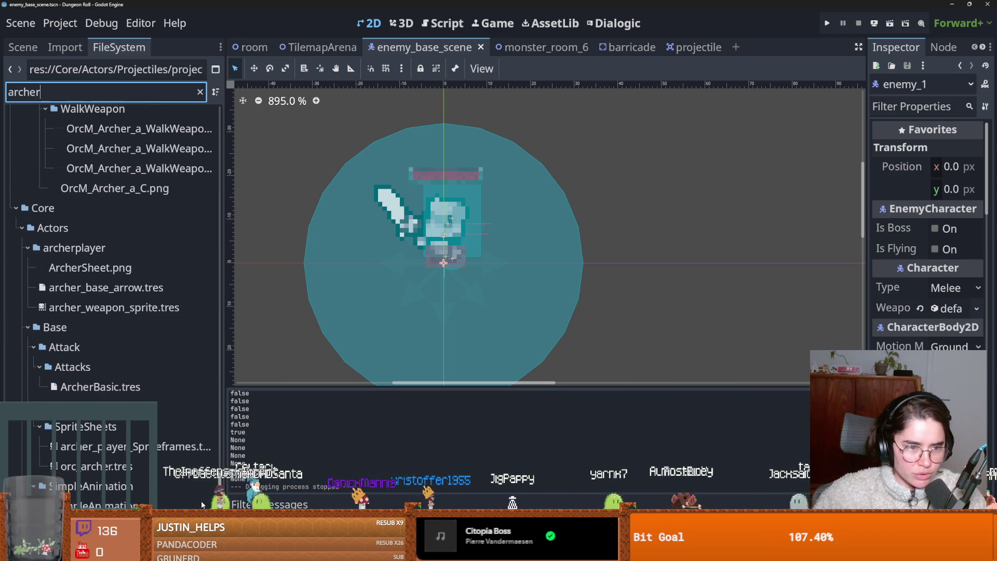
pyautogui.scroll(-2, 83, 437)
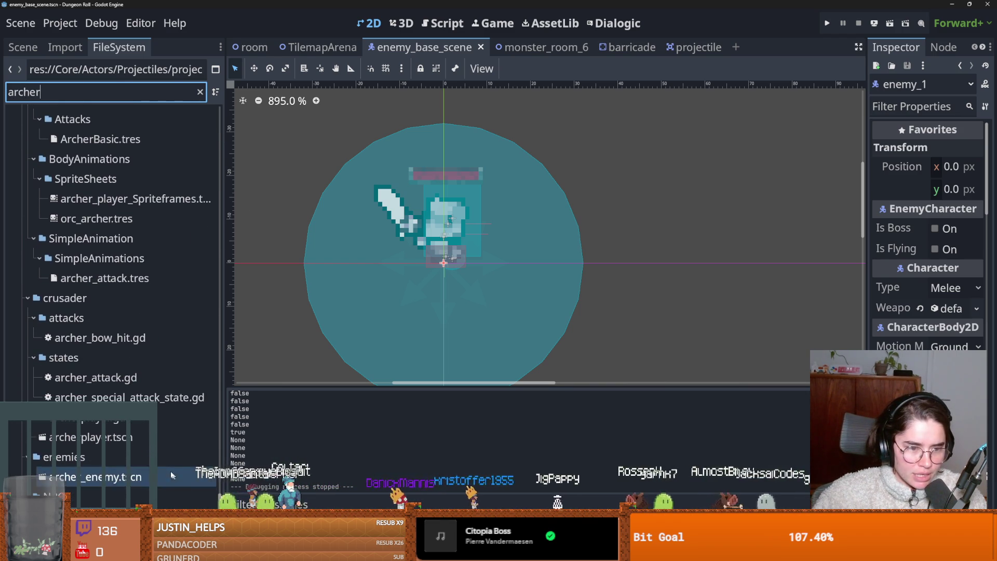
pyautogui.doubleClick(83, 437)
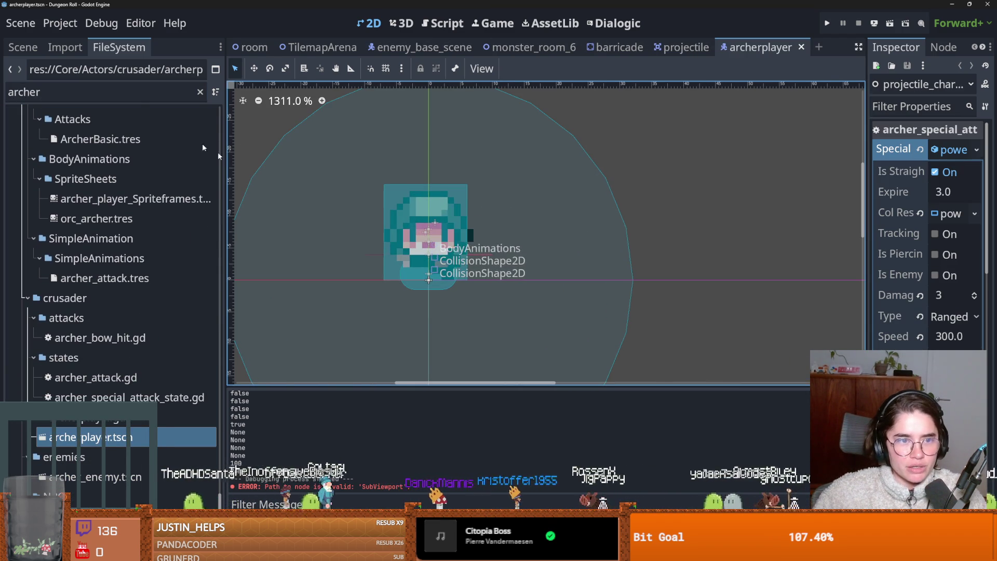
pyautogui.doubleClick(83, 477)
# Select the Hitbox's CollisionShape2D, enlarge it, and undo an accidental circle shape move.
pyautogui.scroll(3, 410, 229)
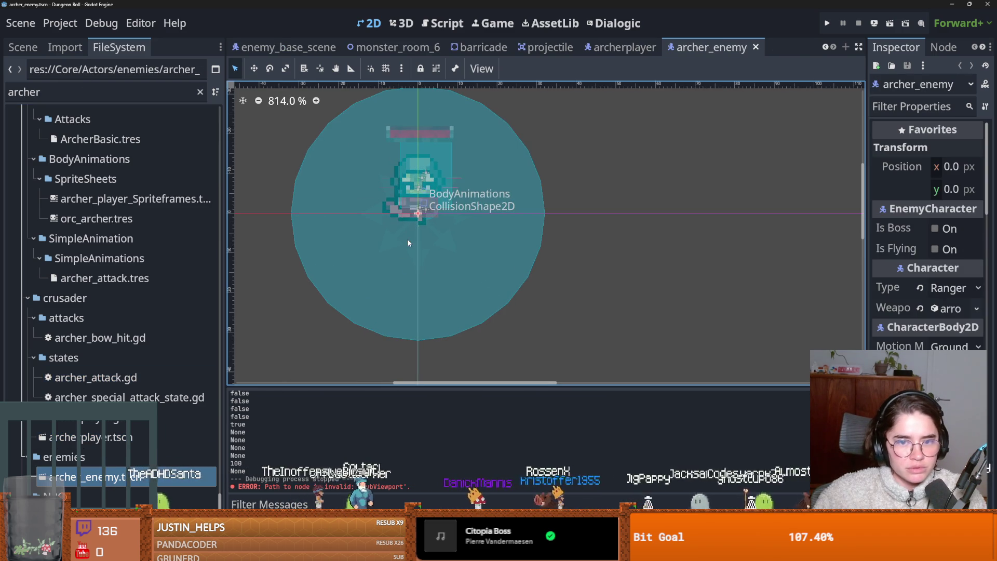
pyautogui.click(418, 208)
pyautogui.click(19, 47)
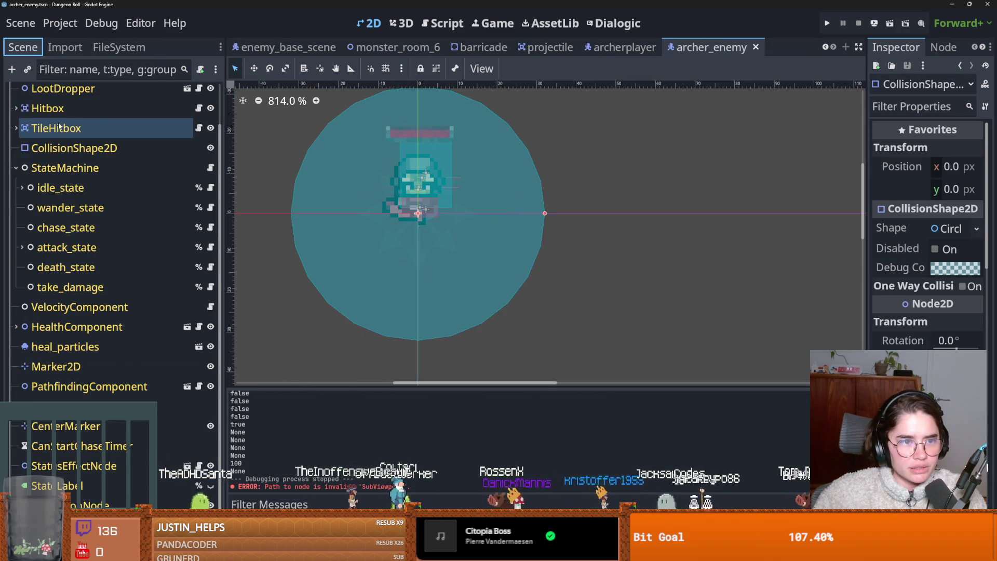
pyautogui.click(47, 108)
pyautogui.scroll(3, 415, 187)
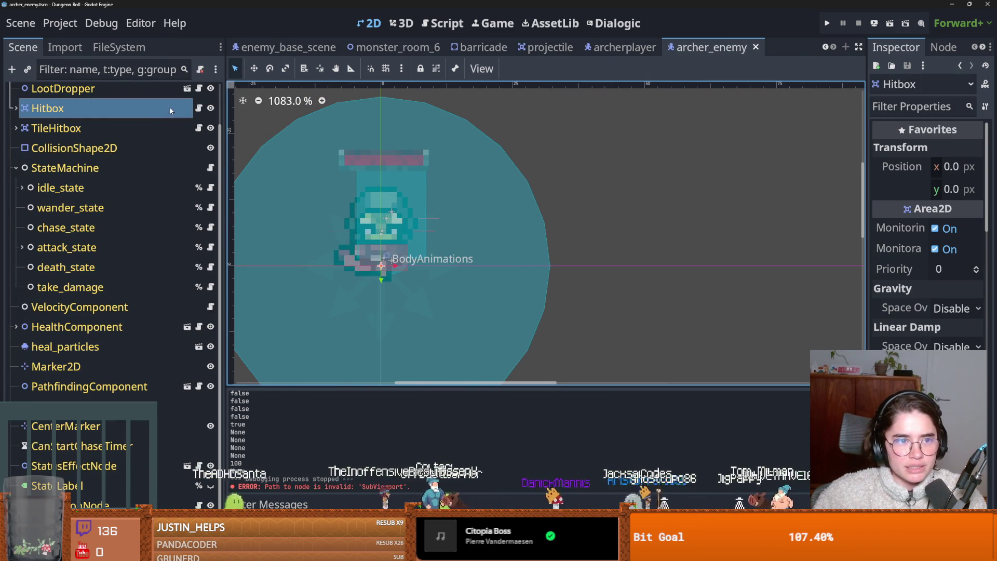
pyautogui.click(14, 108)
pyautogui.click(77, 128)
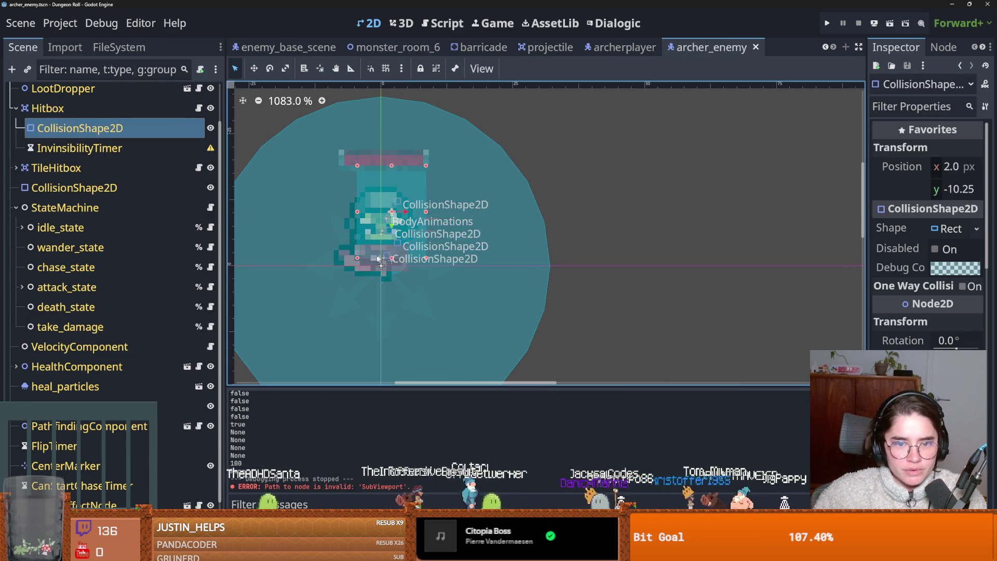
pyautogui.moveTo(358, 258)
pyautogui.mouseDown()
pyautogui.moveTo(338, 275)
pyautogui.moveTo(349, 276)
pyautogui.mouseUp()
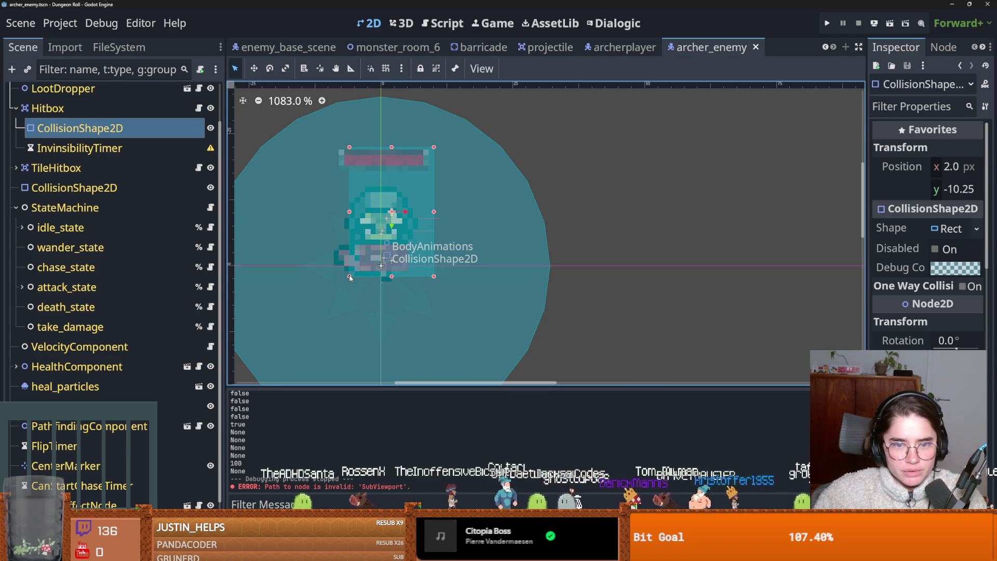
pyautogui.moveTo(409, 244); pyautogui.dragTo(398, 244)
pyautogui.hotkey('ctrl', 'z')
# Reselect the Hitbox rectangle; undo trial moves of the rectangle and the circle shape.
pyautogui.scroll(3, 99, 177)
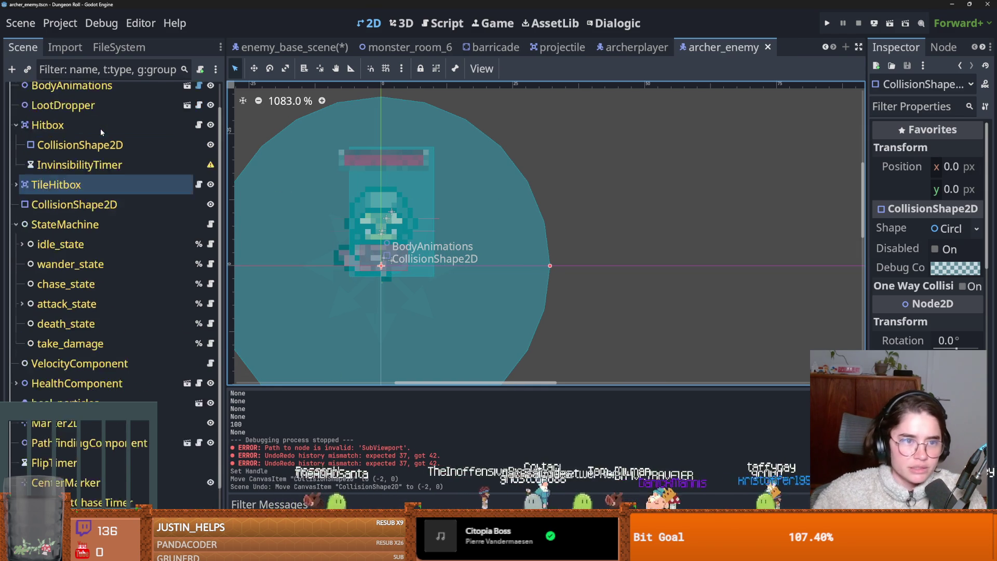
pyautogui.click(48, 154)
pyautogui.click(77, 173)
pyautogui.moveTo(374, 218); pyautogui.dragTo(367, 233)
pyautogui.hotkey('ctrl', 'z')
pyautogui.moveTo(420, 191); pyautogui.dragTo(412, 200)
pyautogui.hotkey('ctrl', 'z')
# Resize the Hitbox rectangle: top edge down, left edge out, right edge in.
pyautogui.scroll(-2, 418, 187)
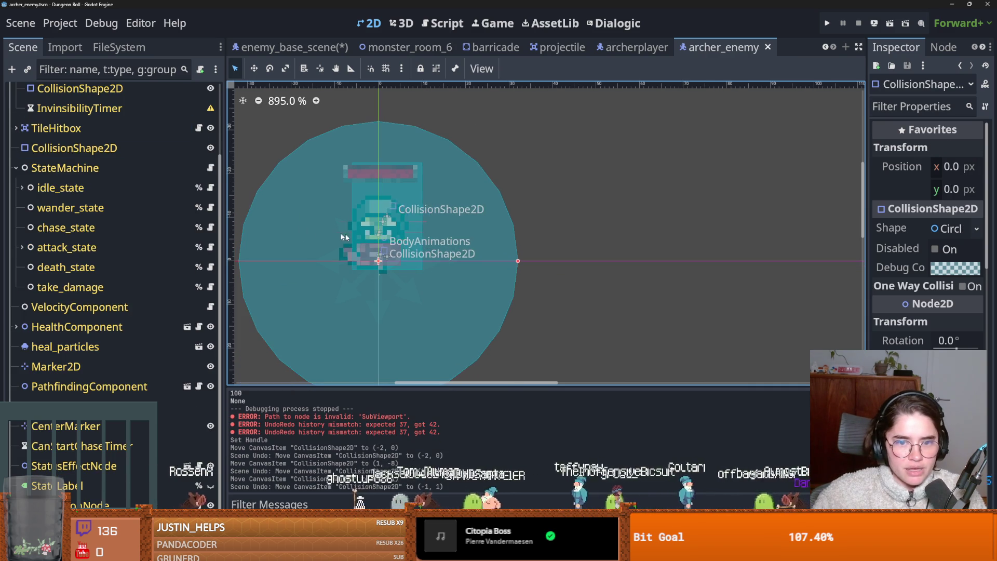
pyautogui.scroll(3, 102, 182)
pyautogui.click(59, 173)
pyautogui.moveTo(387, 168); pyautogui.dragTo(386, 192)
pyautogui.moveTo(353, 230); pyautogui.dragTo(343, 230)
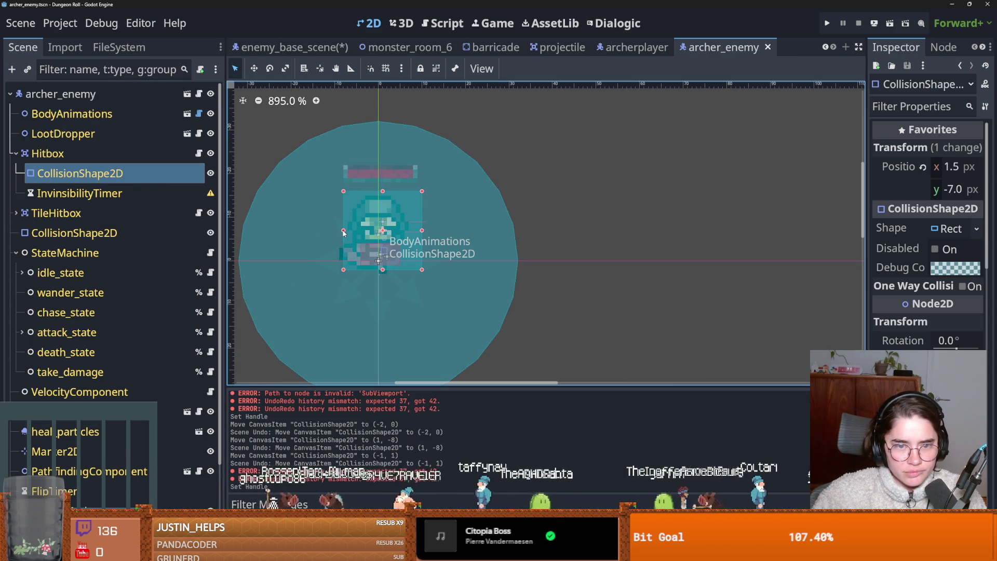
pyautogui.moveTo(422, 230); pyautogui.dragTo(417, 231)
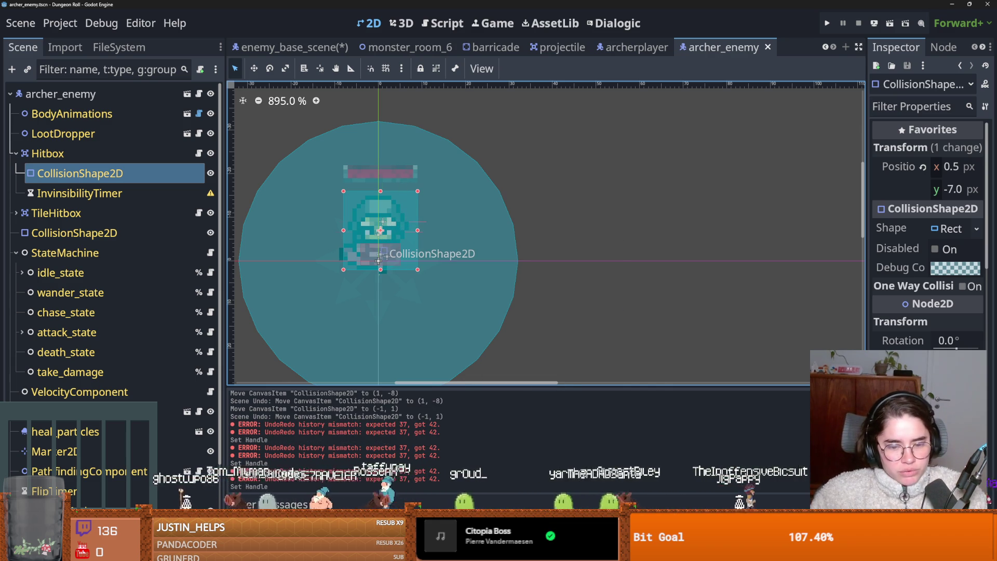
pyautogui.hotkey('alt', 'Tab')
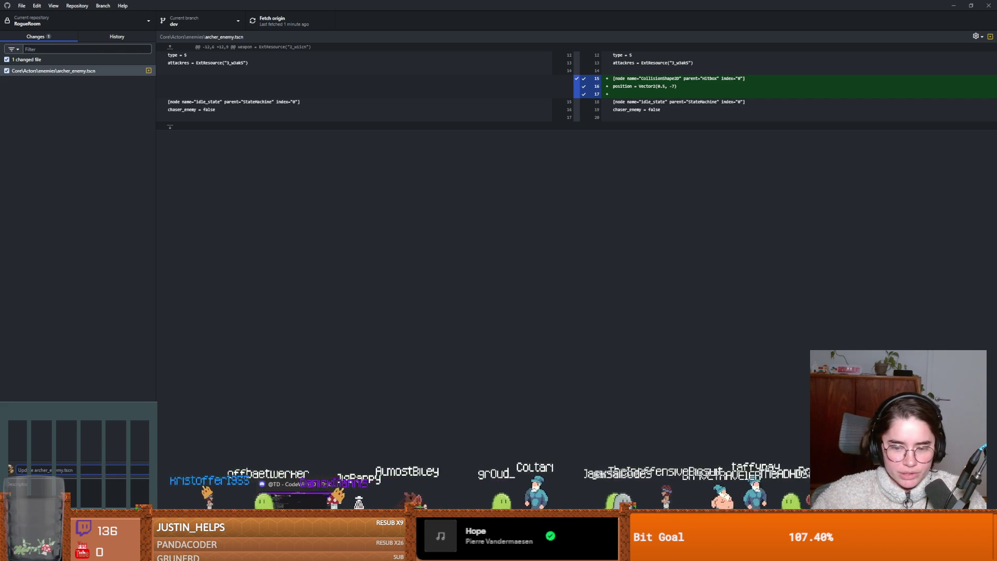
# Return to the Godot editor after reviewing the archer_enemy.tscn diff.
pyautogui.hotkey('alt', 'Tab')
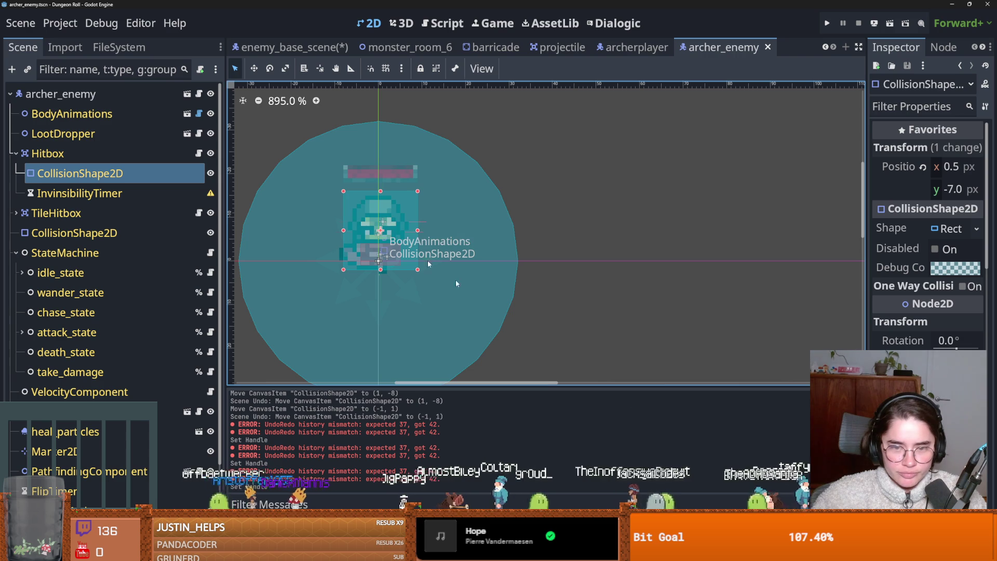
# Save the archer_enemy and enemy base scenes, then open projectile.gd.
pyautogui.hotkey('ctrl', 's')
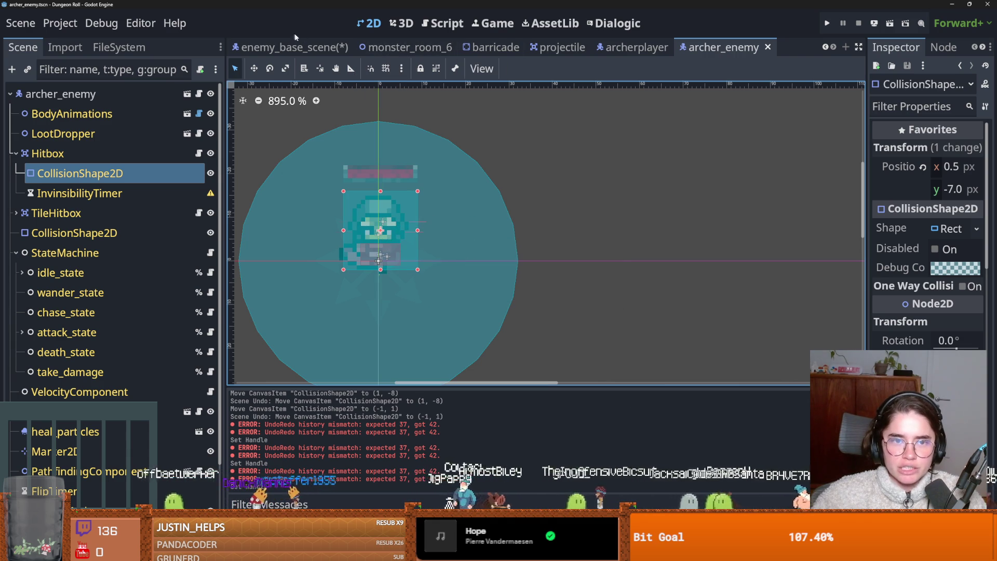
pyautogui.click(301, 46)
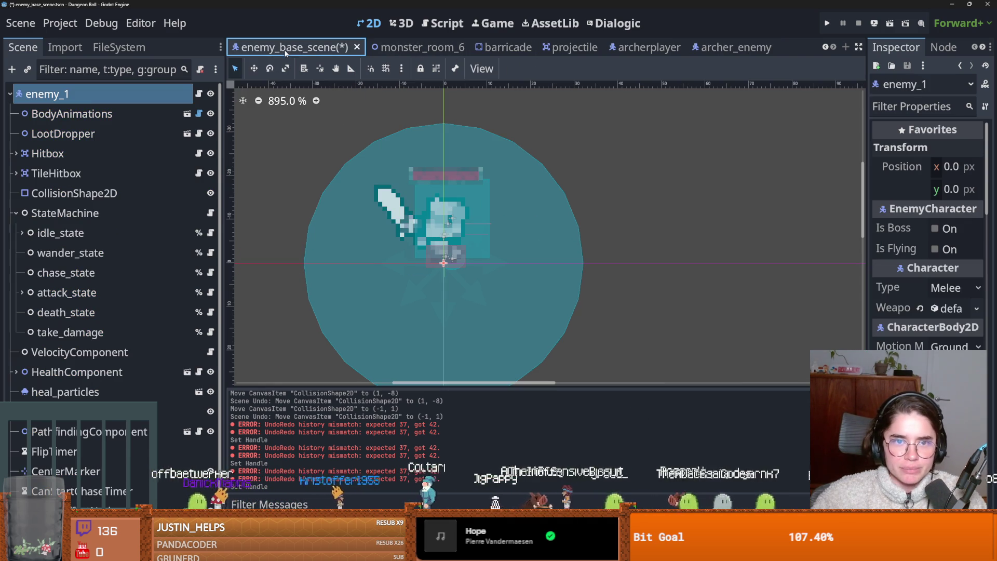
pyautogui.hotkey('ctrl', 's')
pyautogui.click(577, 47)
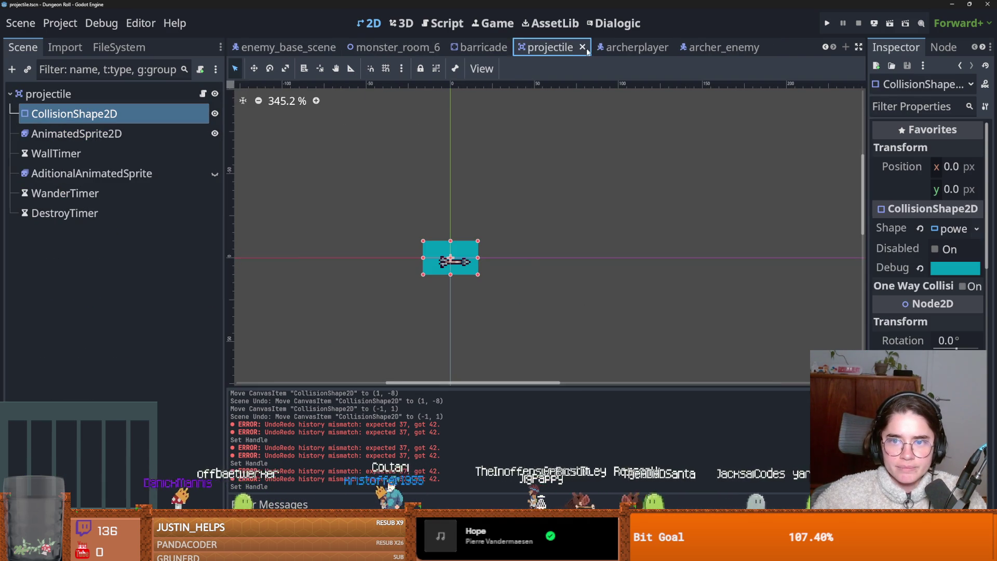
pyautogui.click(203, 93)
# Comment out the animated_sprite_2d.hide() line in projectile.gd.
pyautogui.click(504, 248)
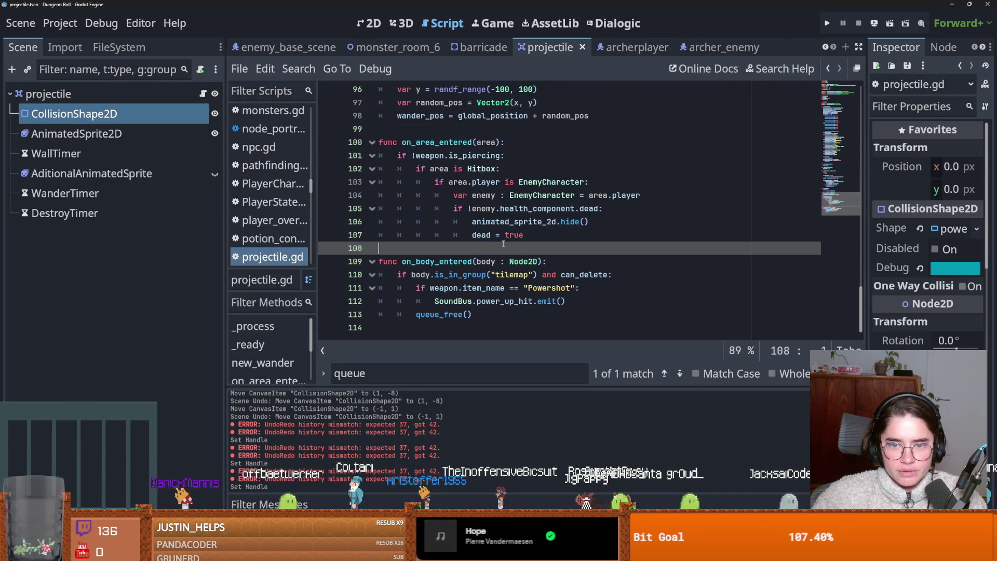
pyautogui.click(598, 226)
pyautogui.hotkey('ctrl', 'k')
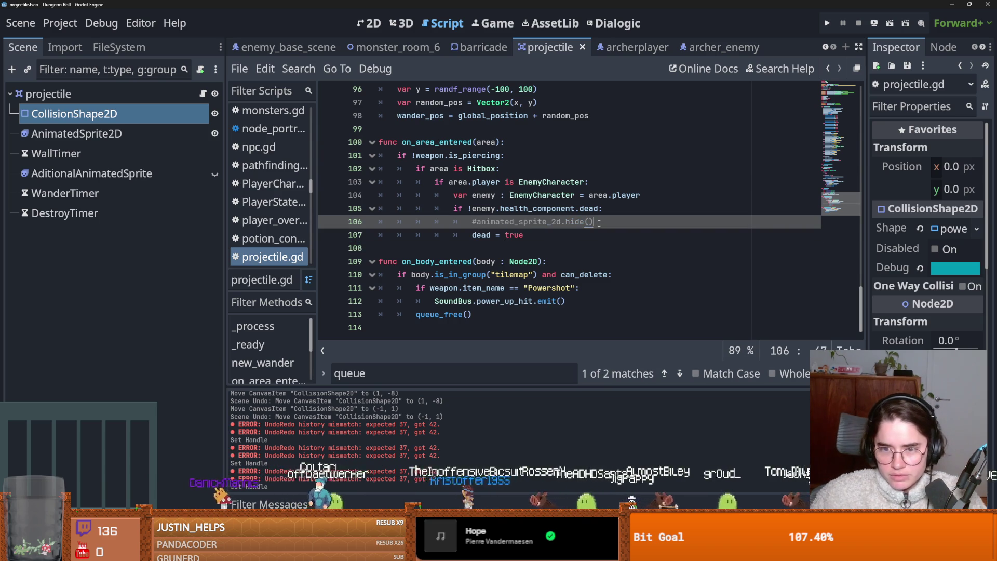
pyautogui.press('Down')
# Add call_deferred("queue_free") after dead = true and launch the game.
pyautogui.press('Return')
pyautogui.write('call_de')
pyautogui.press('Down')
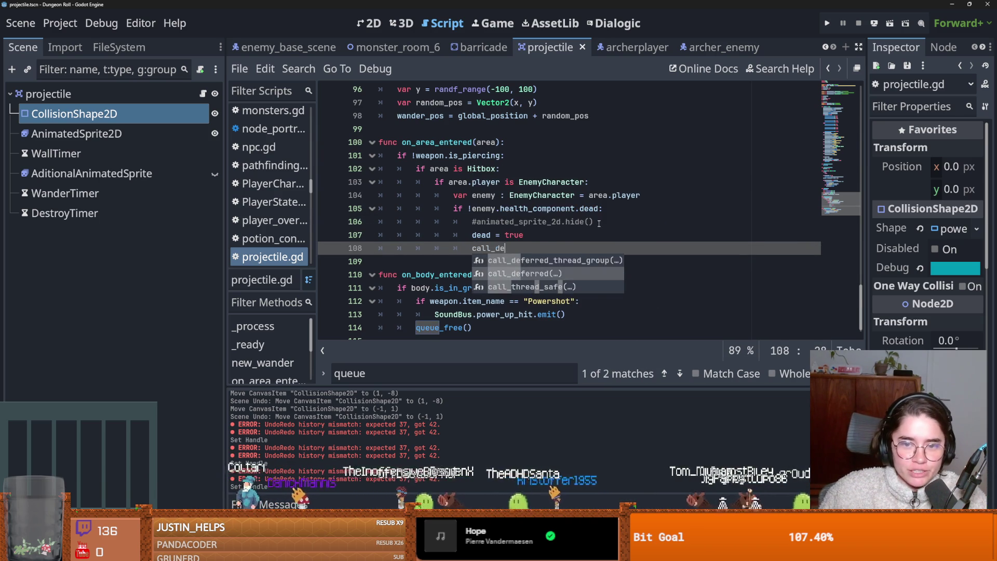
pyautogui.press('Return')
pyautogui.write('"qu')
pyautogui.press('Down')
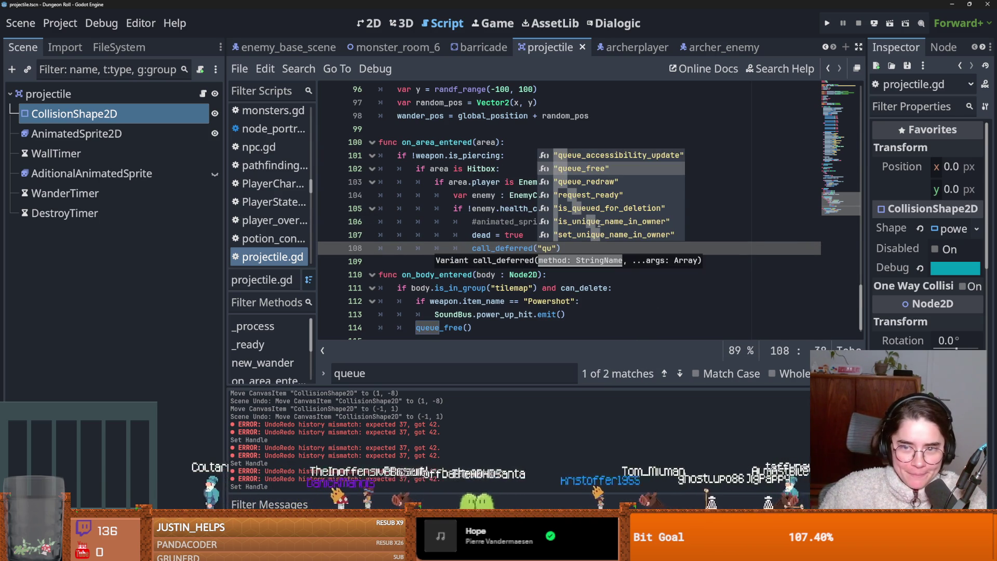
pyautogui.press('Return')
pyautogui.click(827, 23)
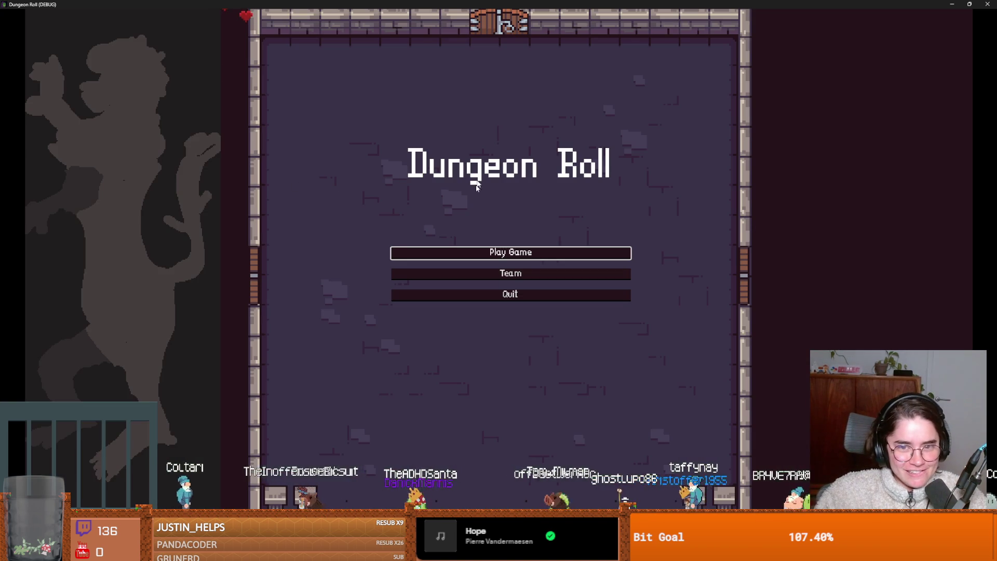
# Play as the Crusader, enter the right default room, attack the goblin, then stop and save.
pyautogui.click(481, 250)
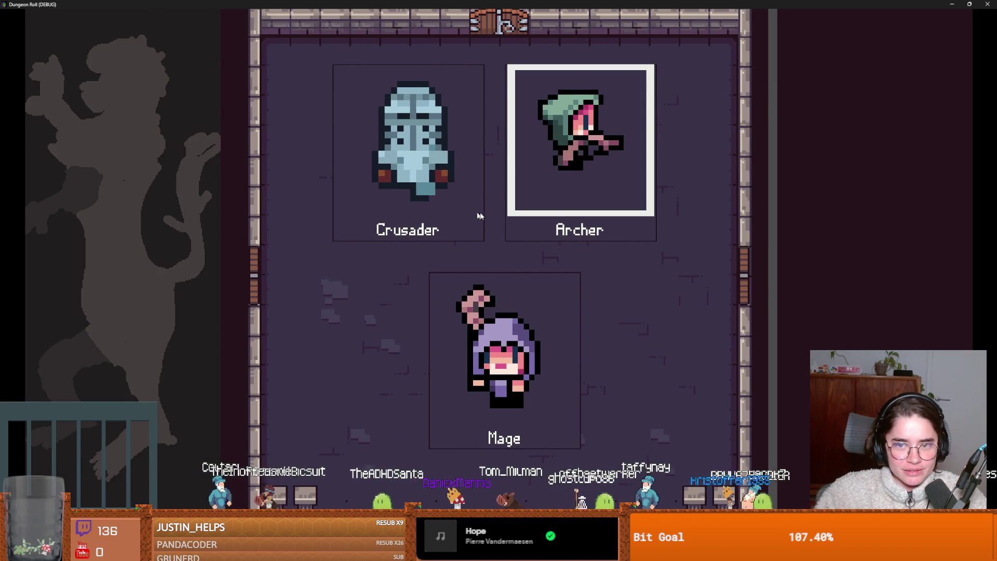
pyautogui.click(479, 215)
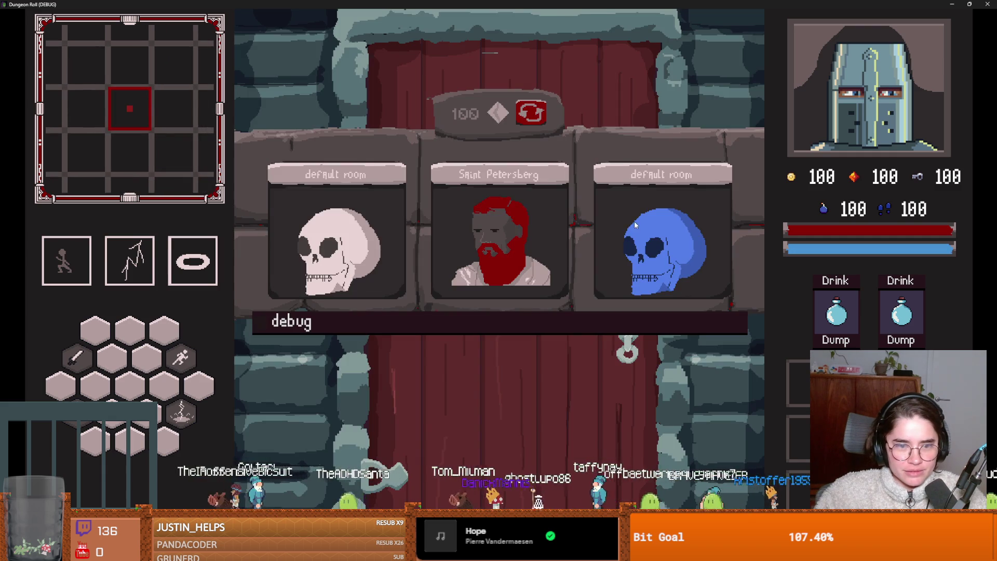
pyautogui.click(636, 225)
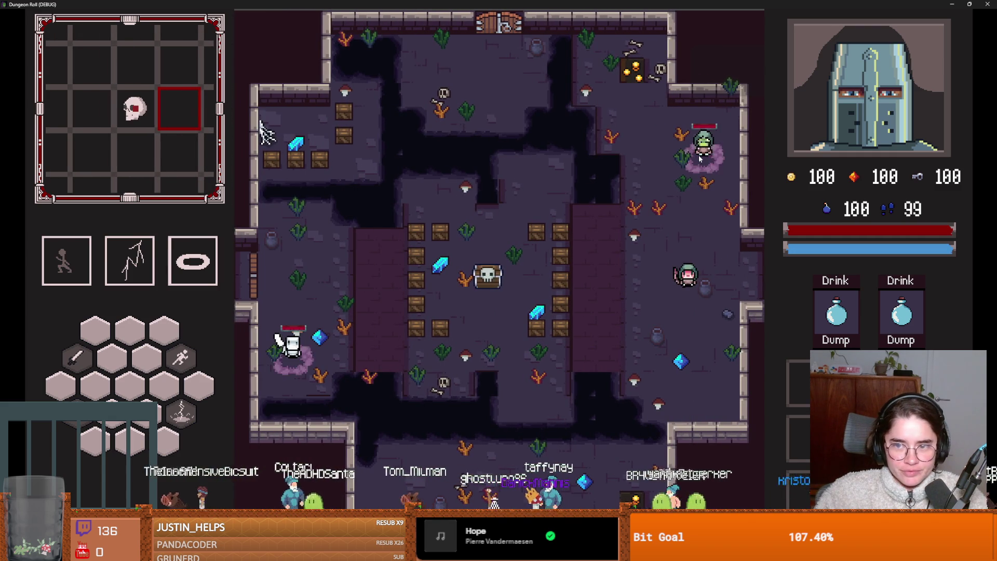
pyautogui.click(699, 155)
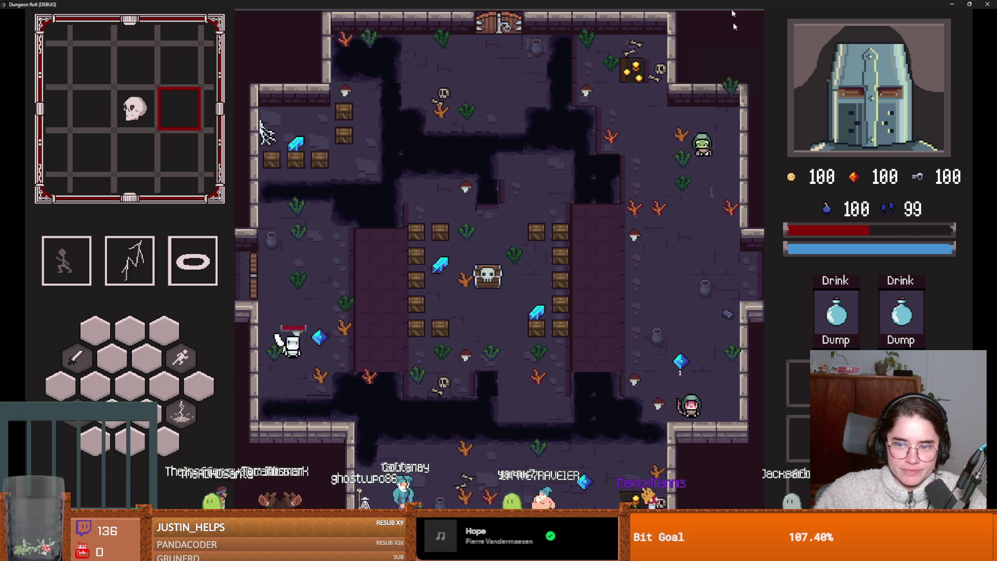
pyautogui.press('F8')
pyautogui.hotkey('ctrl', 's')
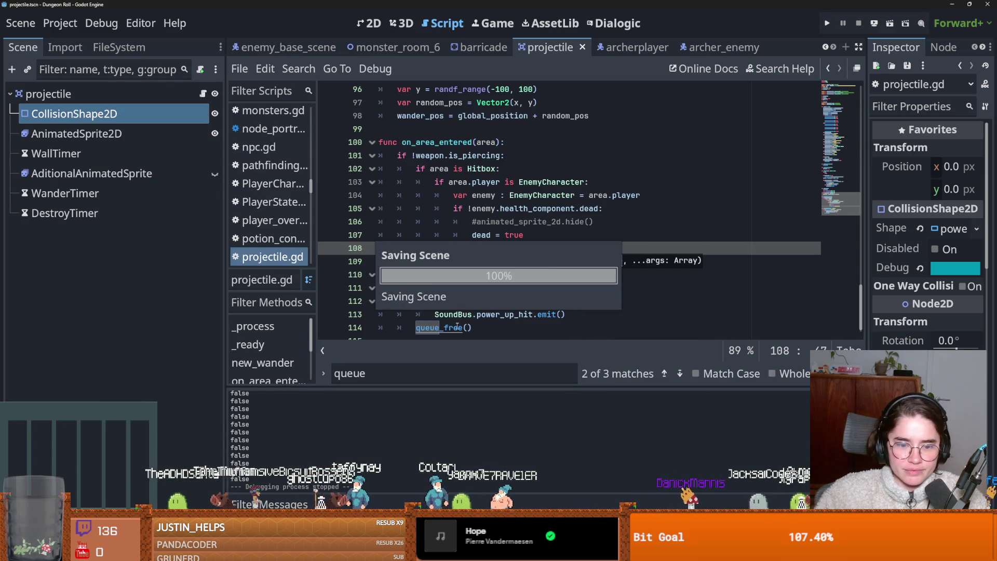
# Delete the commented-out hide line 106 from projectile.gd and save.
pyautogui.click(437, 223)
pyautogui.hotkey('shift', 'End')
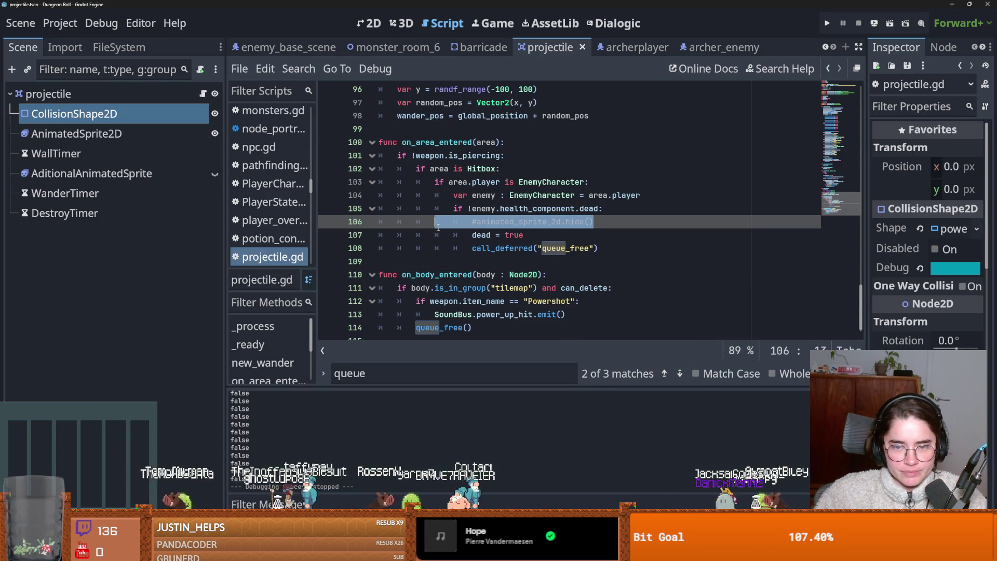
pyautogui.press('BackSpace')
pyautogui.press('BackSpace')
pyautogui.press('BackSpace')
pyautogui.hotkey('ctrl', 's')
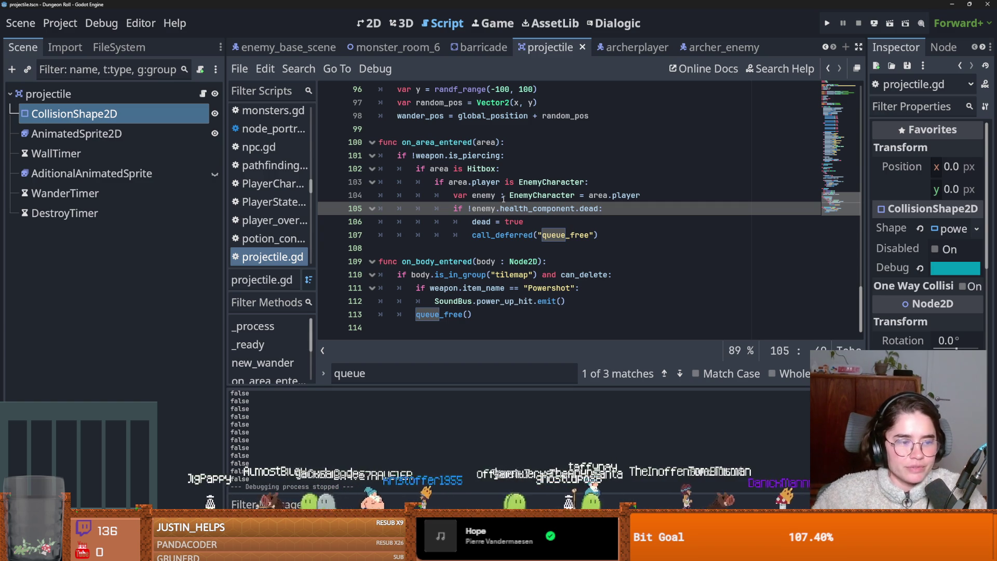
pyautogui.click(415, 256)
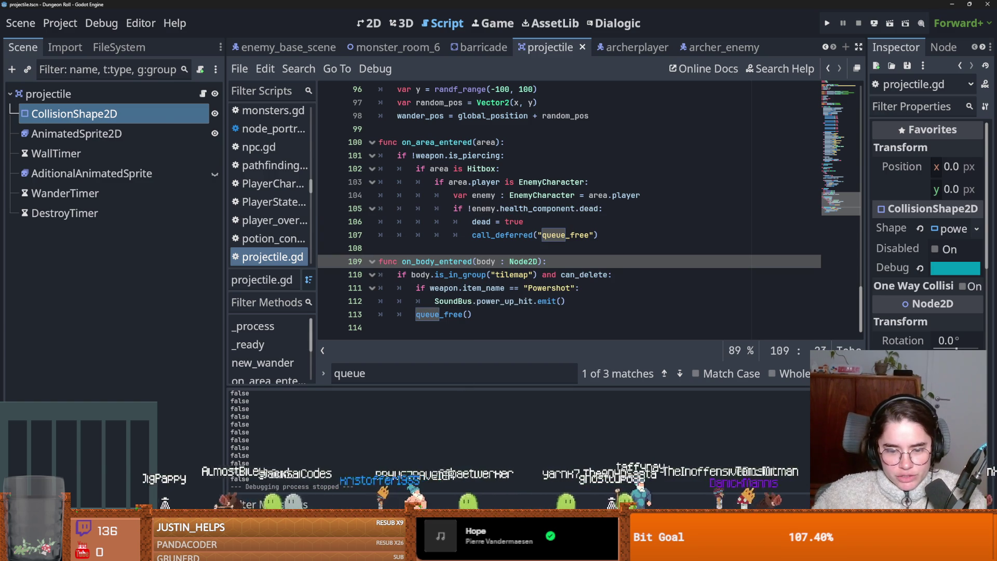
# Commit the three changed files to dev, push to origin, and save in Godot.
pyautogui.hotkey('alt', 'Tab')
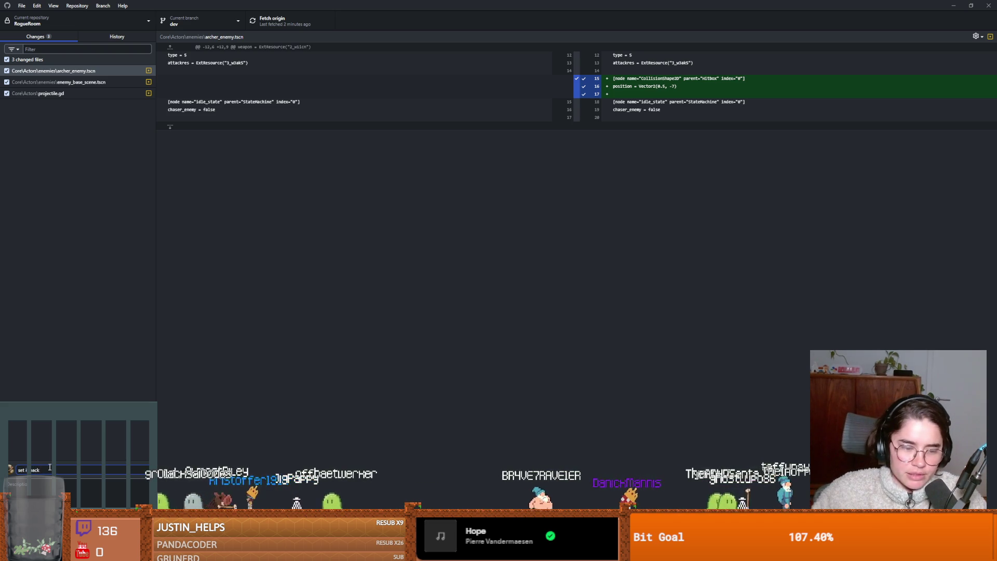
pyautogui.hotkey('ctrl', 'Return')
pyautogui.hotkey('ctrl', 'p')
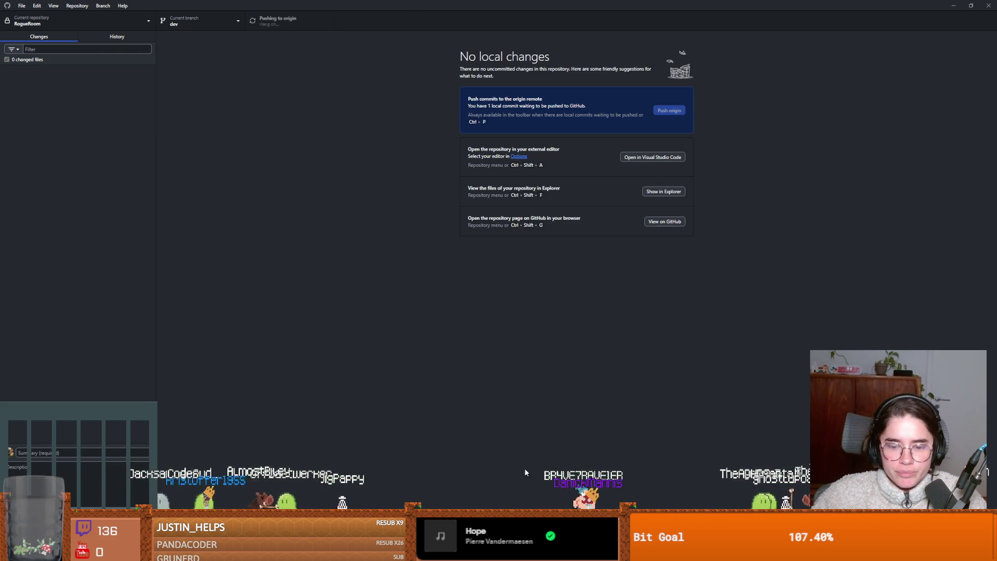
pyautogui.hotkey('alt', 'Tab')
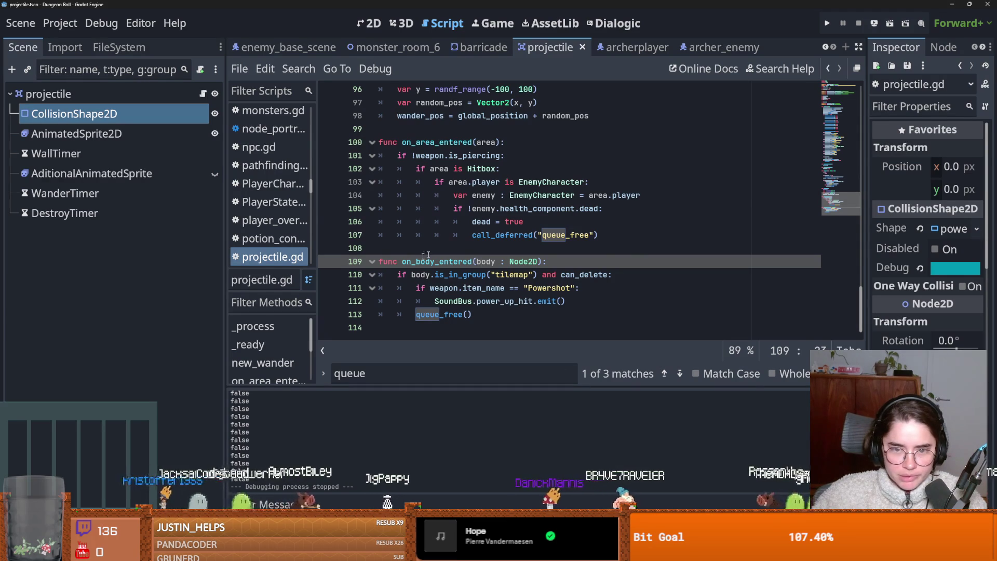
pyautogui.click(426, 253)
pyautogui.hotkey('ctrl', 's')
pyautogui.hotkey('alt', 'Tab')
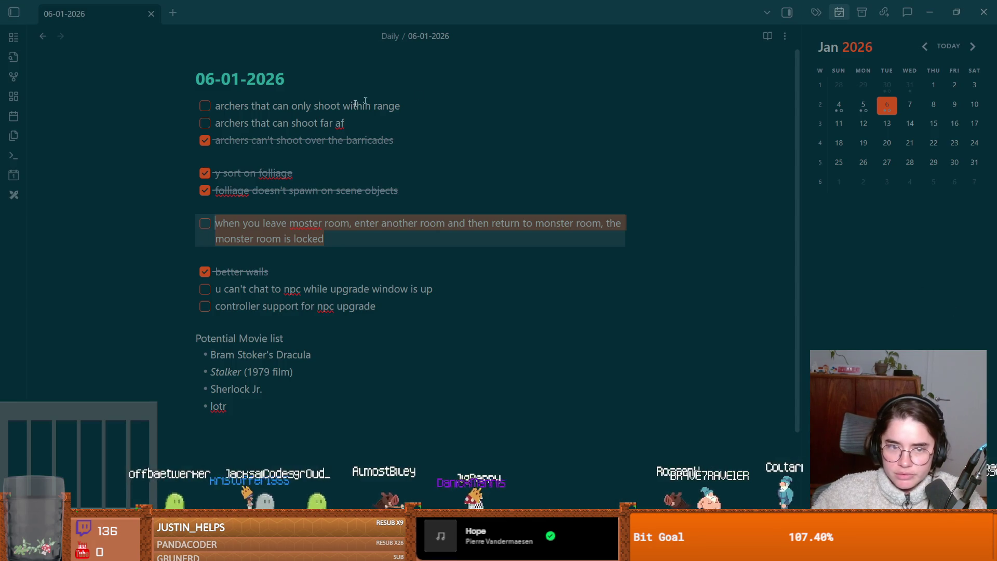
# Look over the monster room task in the daily note, then relaunch Dungeon Roll.
pyautogui.click(342, 252)
pyautogui.hotkey('alt', 'Tab')
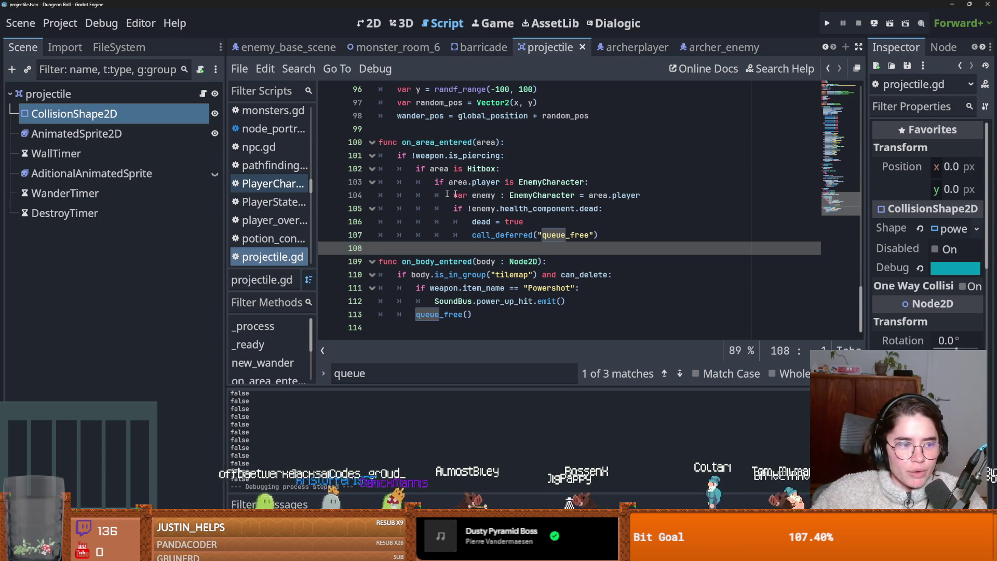
pyautogui.click(827, 23)
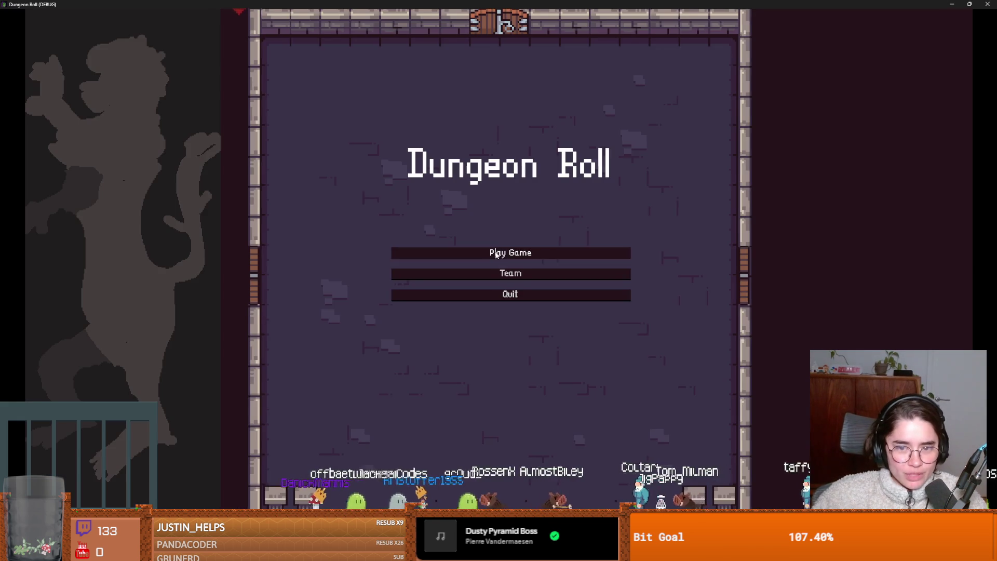
# Playtest as the Archer walking between rooms, then tick the locked monster room task.
pyautogui.click(419, 249)
pyautogui.press('Right')
pyautogui.press('Return')
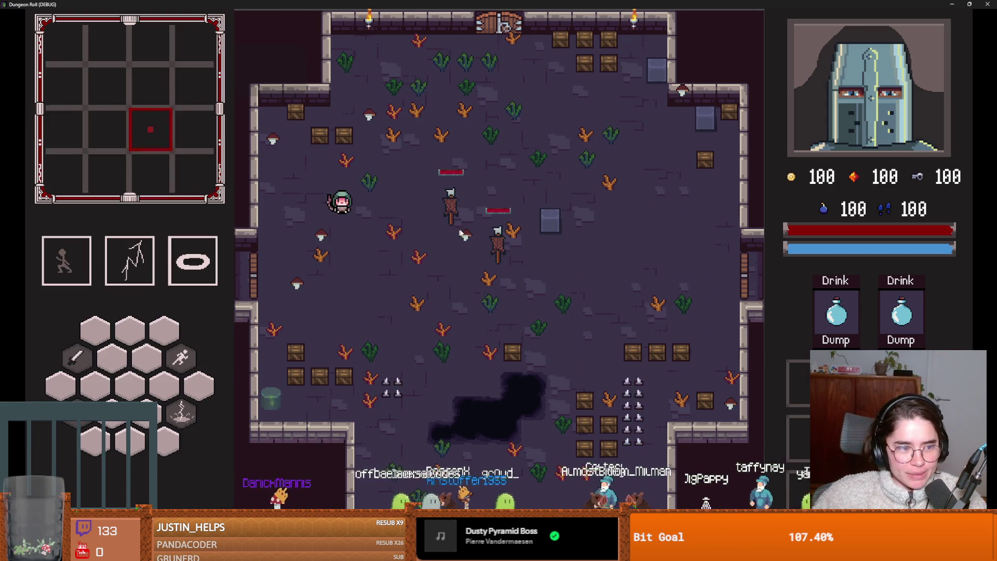
pyautogui.press('a')
pyautogui.press('a')
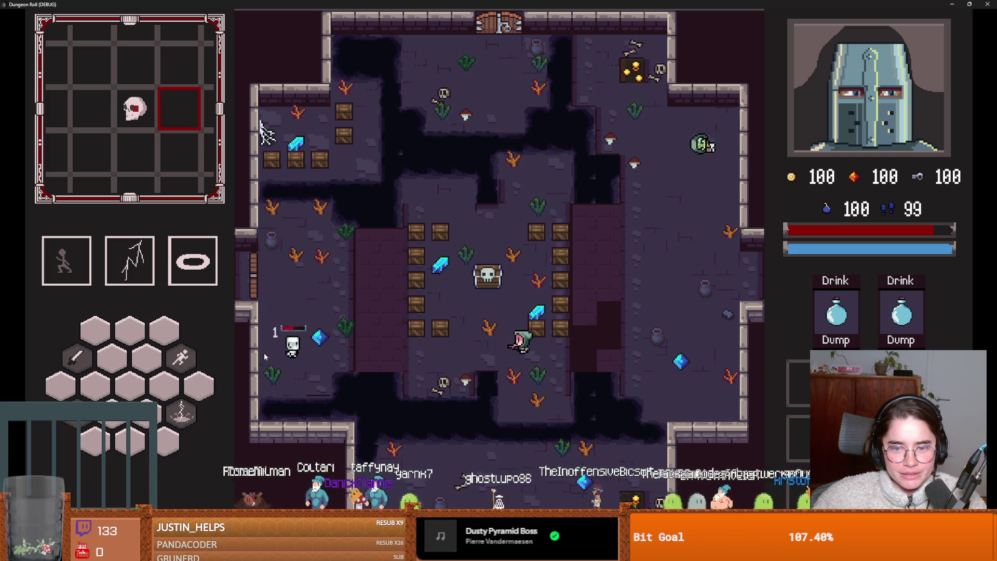
pyautogui.click(631, 341)
pyautogui.press('d')
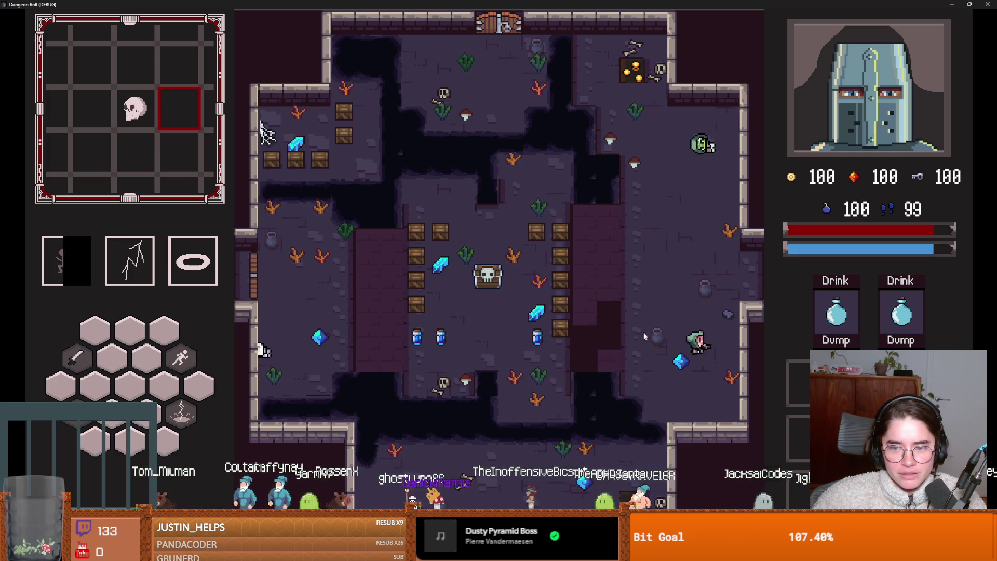
pyautogui.press('a')
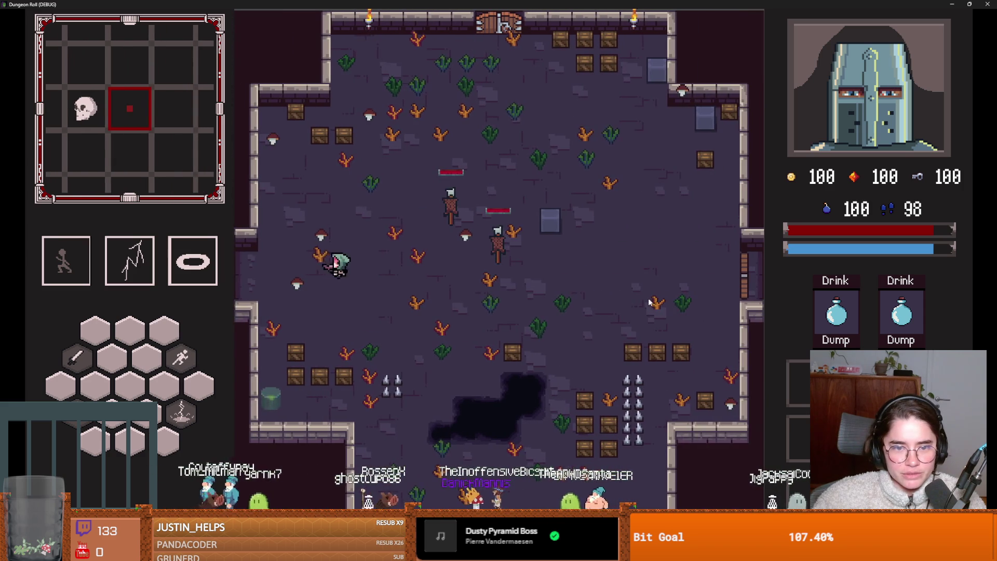
pyautogui.press('d')
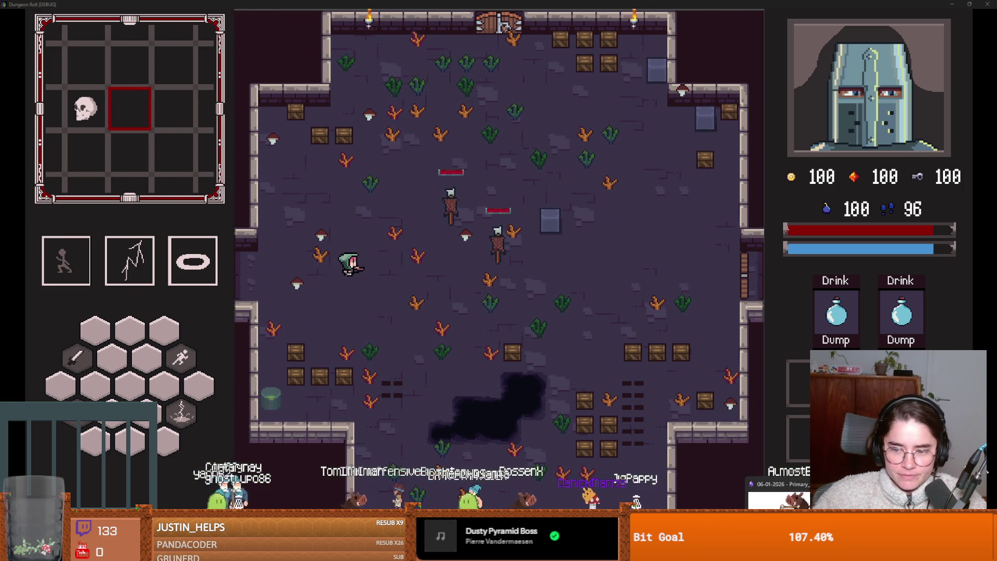
pyautogui.hotkey('alt', 'Tab')
pyautogui.click(205, 227)
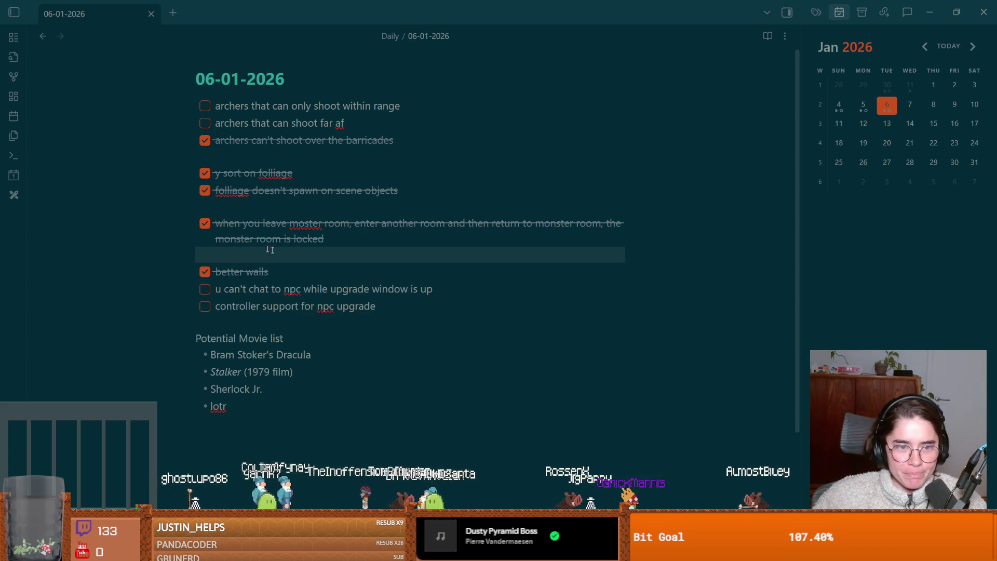
# Select and deselect the lower task lines, then drag the Obsidian window down.
pyautogui.moveTo(447, 310)
pyautogui.mouseDown()
pyautogui.moveTo(184, 102)
pyautogui.moveTo(441, 325)
pyautogui.moveTo(404, 286)
pyautogui.mouseUp()
pyautogui.hotkey('alt', 'Tab')
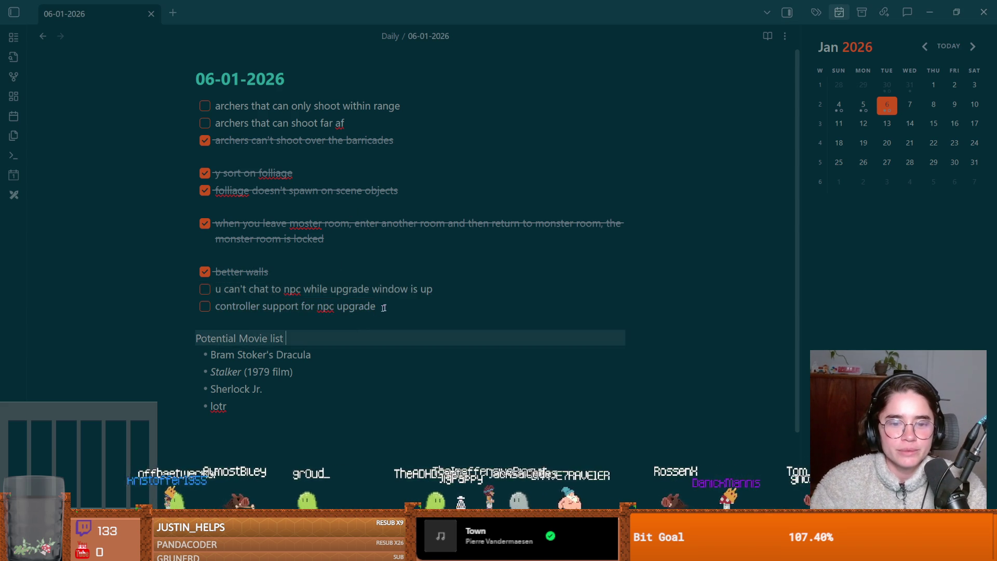
pyautogui.click(224, 289)
pyautogui.moveTo(580, 3); pyautogui.dragTo(580, 181)
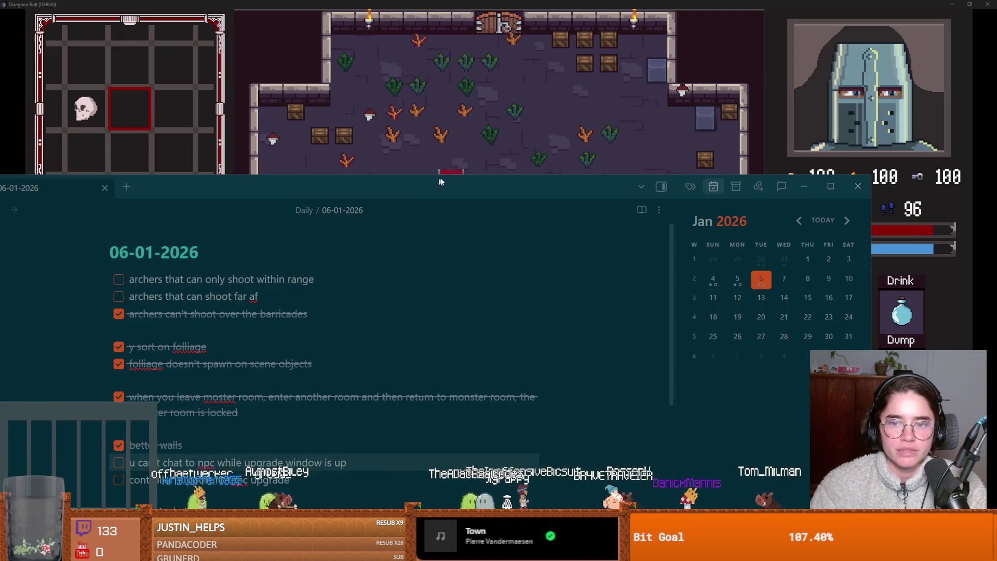
# Resume past the breakpoint with F12 and walk and dash the Archer left through rooms.
pyautogui.hotkey('alt', 'Tab')
pyautogui.press('a')
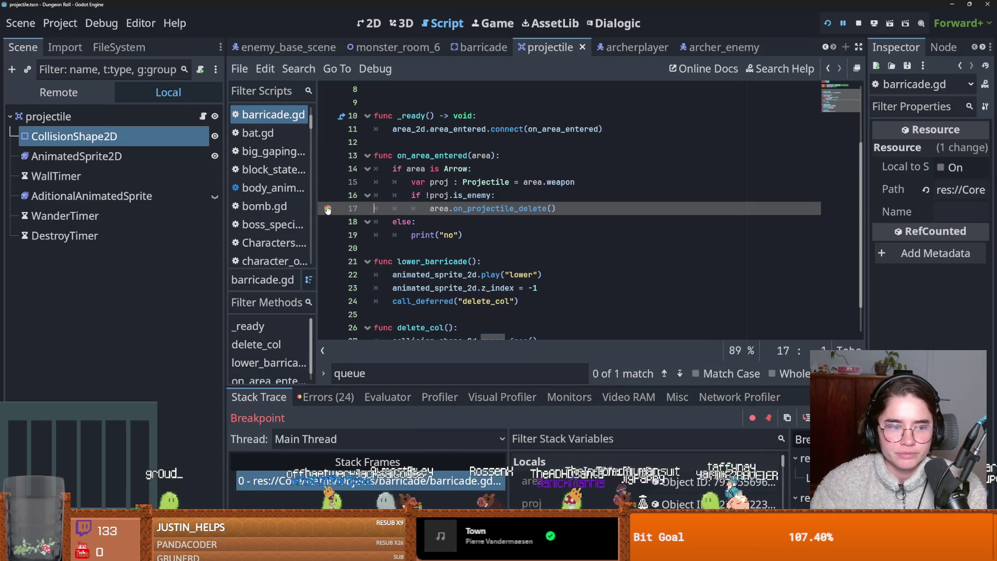
pyautogui.press('F12')
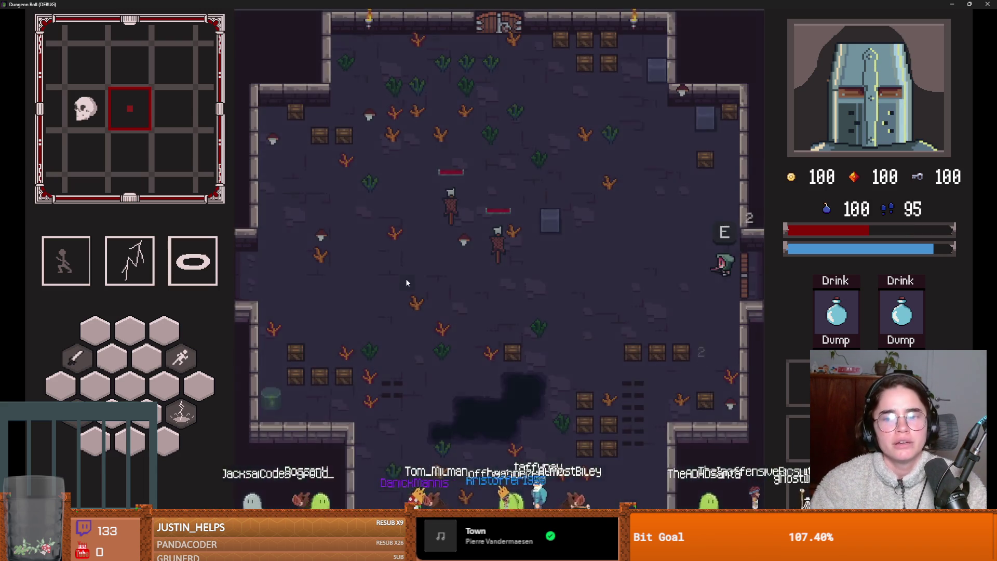
pyautogui.press('a')
pyautogui.press('space')
pyautogui.press('a')
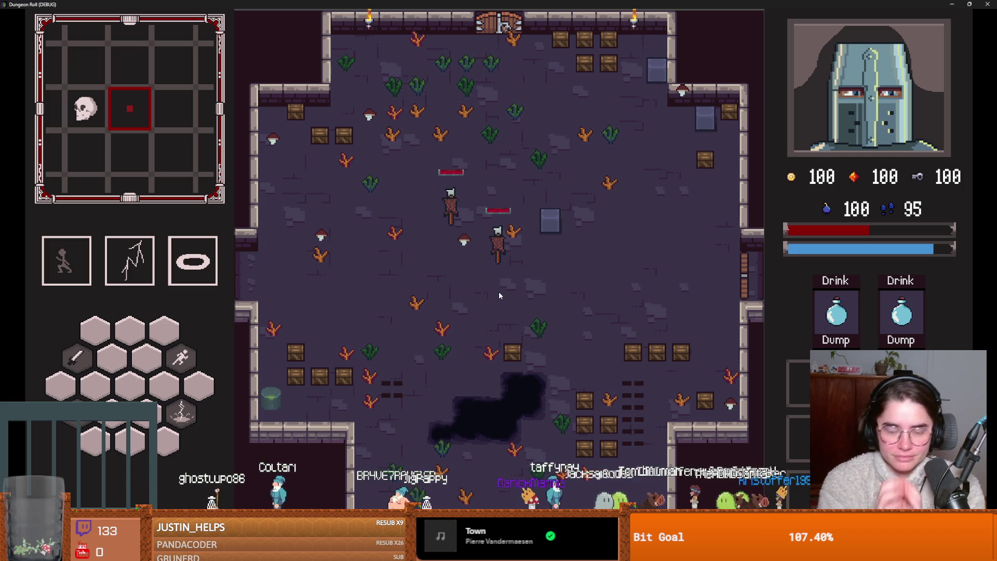
# Toggle the dungeon map with M, close the game window, and save the scene.
pyautogui.press('m')
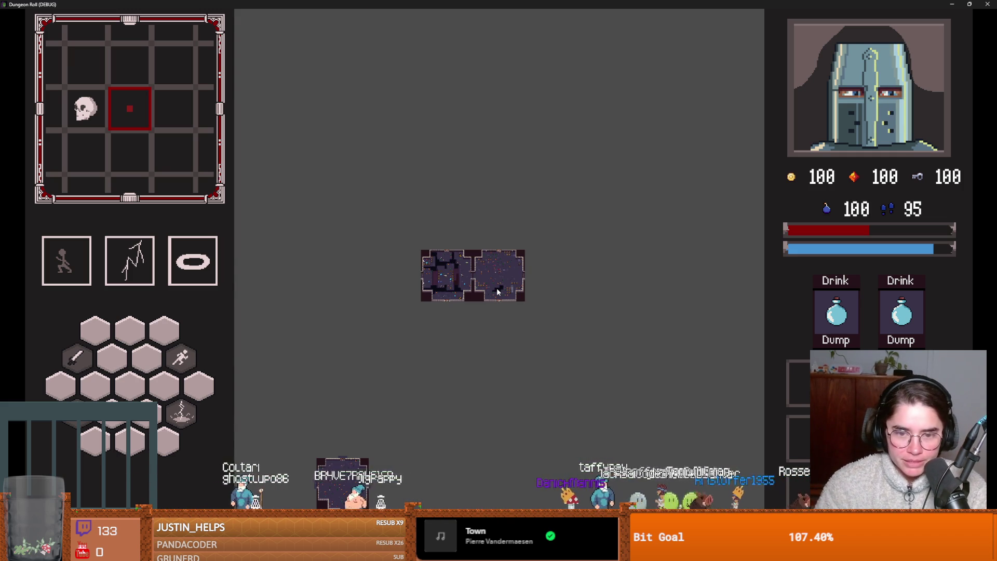
pyautogui.press('m')
pyautogui.press('m')
pyautogui.press('m')
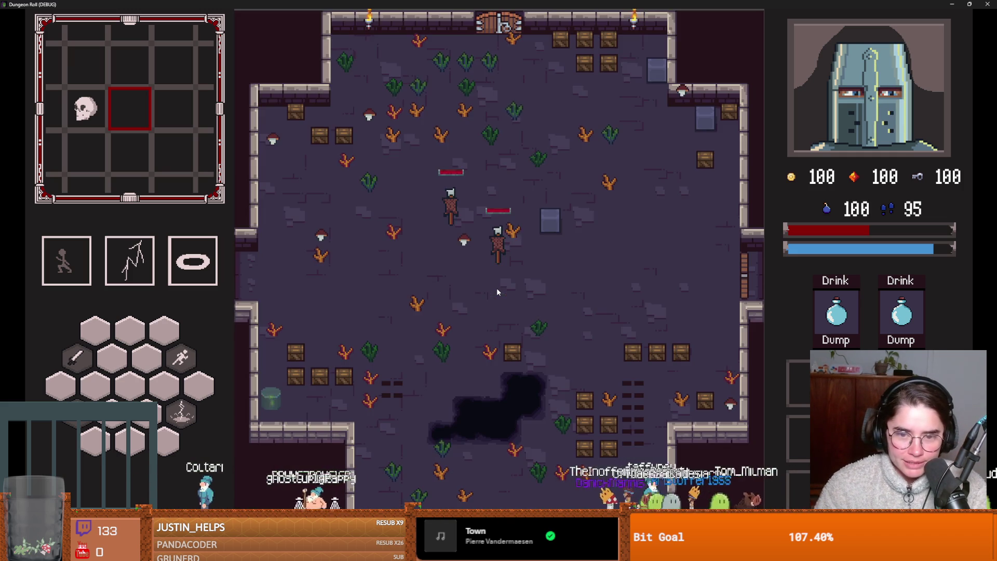
pyautogui.press('super+Down')
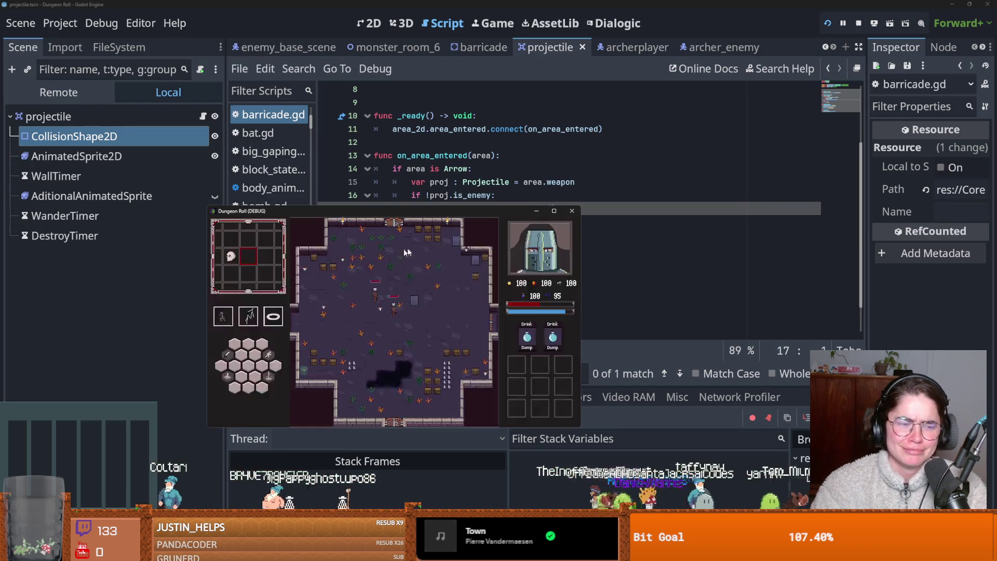
pyautogui.click(571, 211)
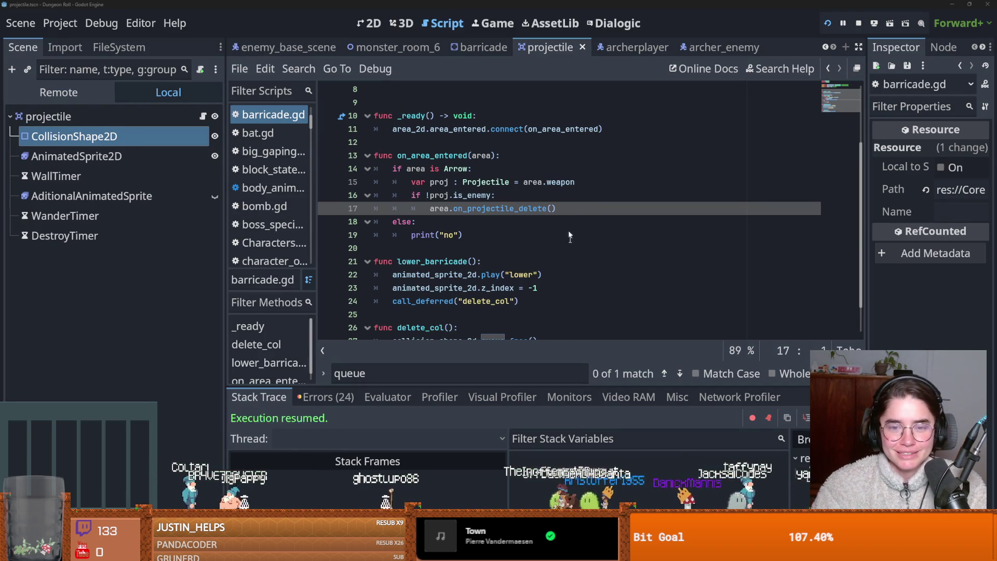
pyautogui.hotkey('ctrl', 's')
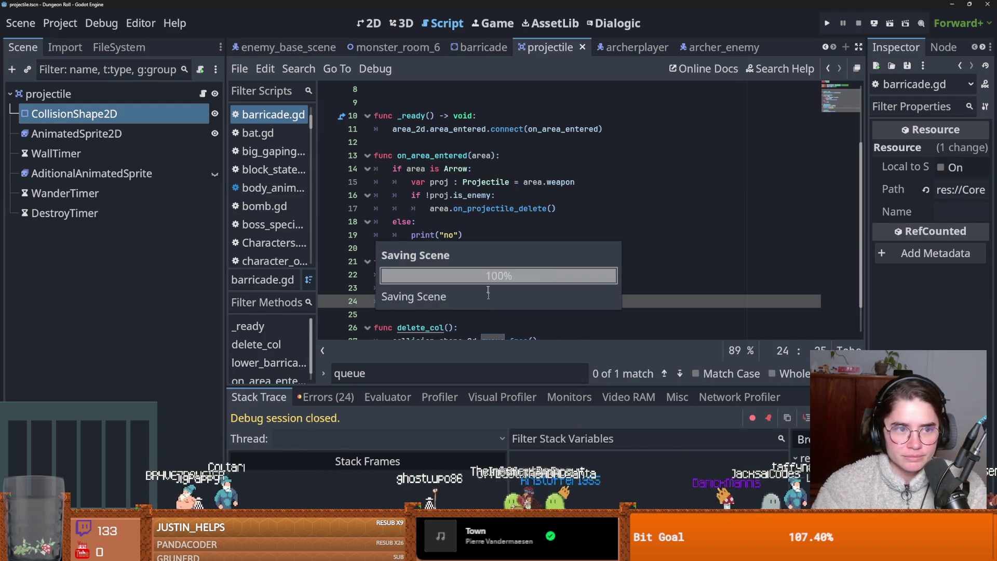
# Close the archer_enemy, archerplayer, projectile and barricade scene tabs, keeping monster_room_6 and monsters.gd open.
pyautogui.click(393, 47)
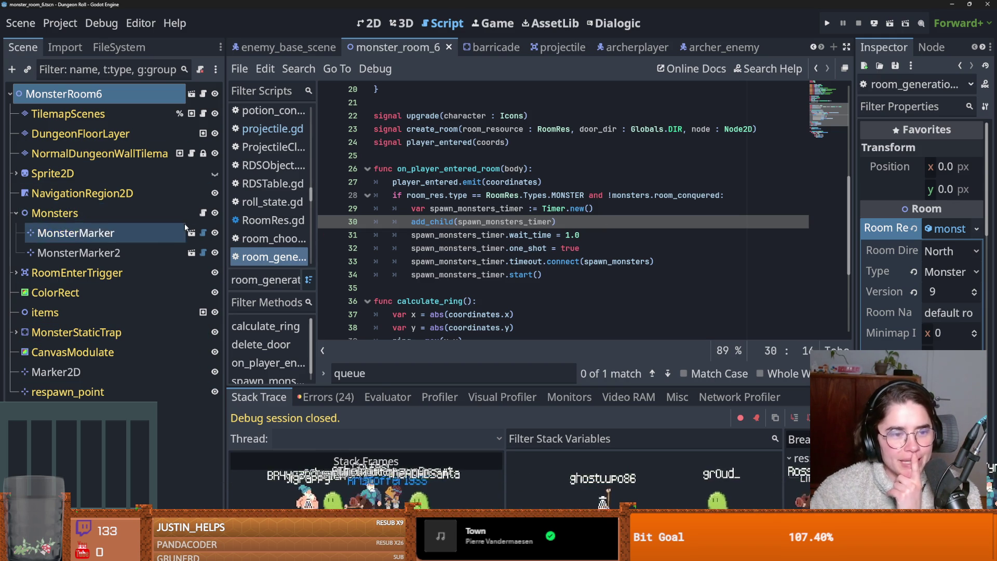
pyautogui.click(203, 213)
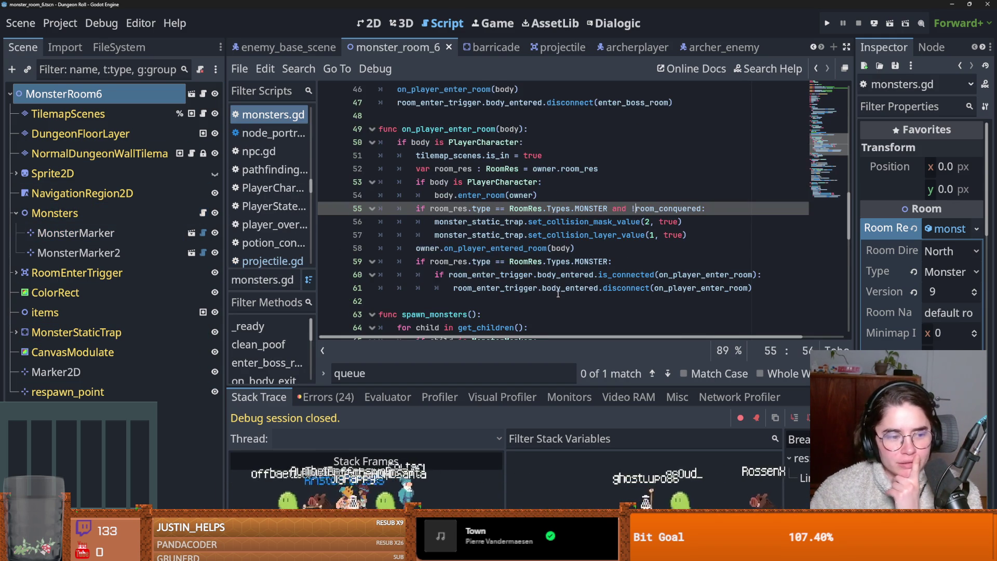
pyautogui.moveTo(556, 294)
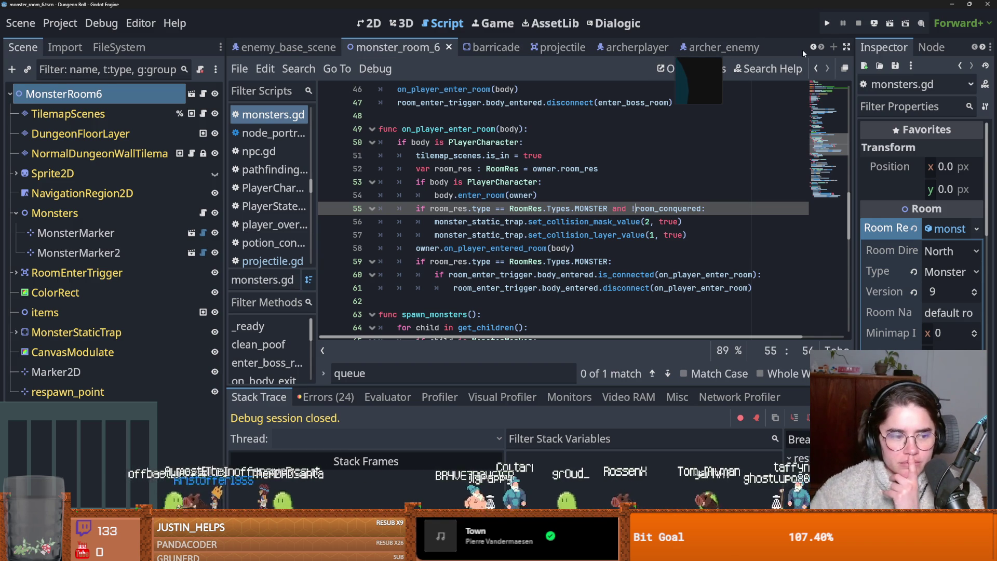
pyautogui.click(745, 47)
pyautogui.click(755, 47)
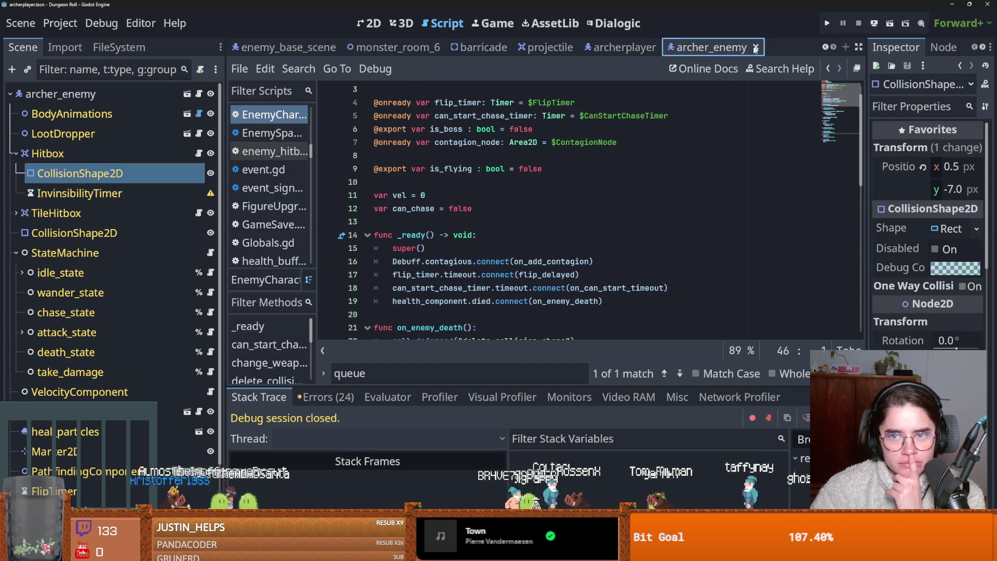
pyautogui.click(786, 46)
pyautogui.click(719, 47)
pyautogui.click(656, 48)
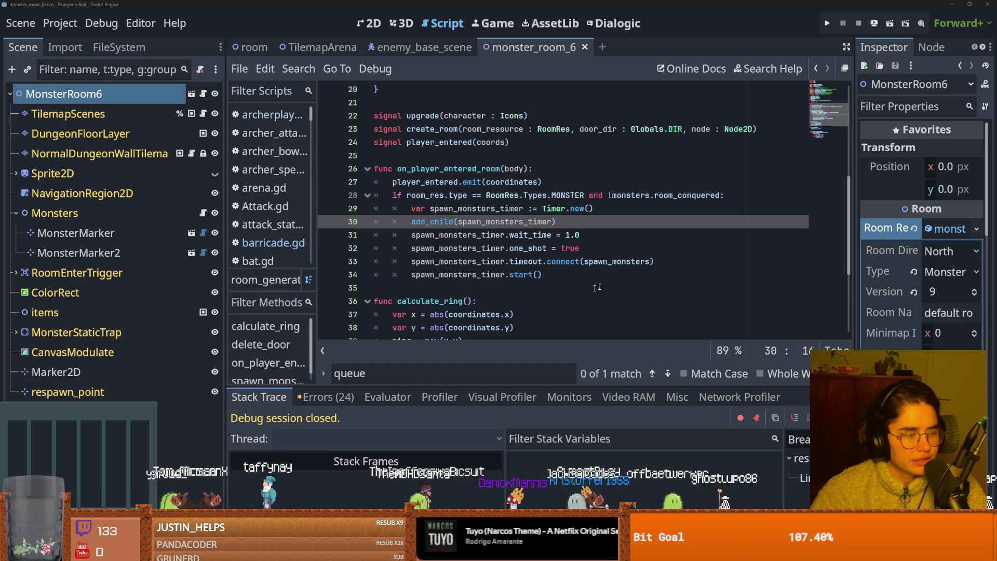
# Save the monster_room_6 scene, review its room script, and go back to monsters.gd.
pyautogui.hotkey('ctrl', 's')
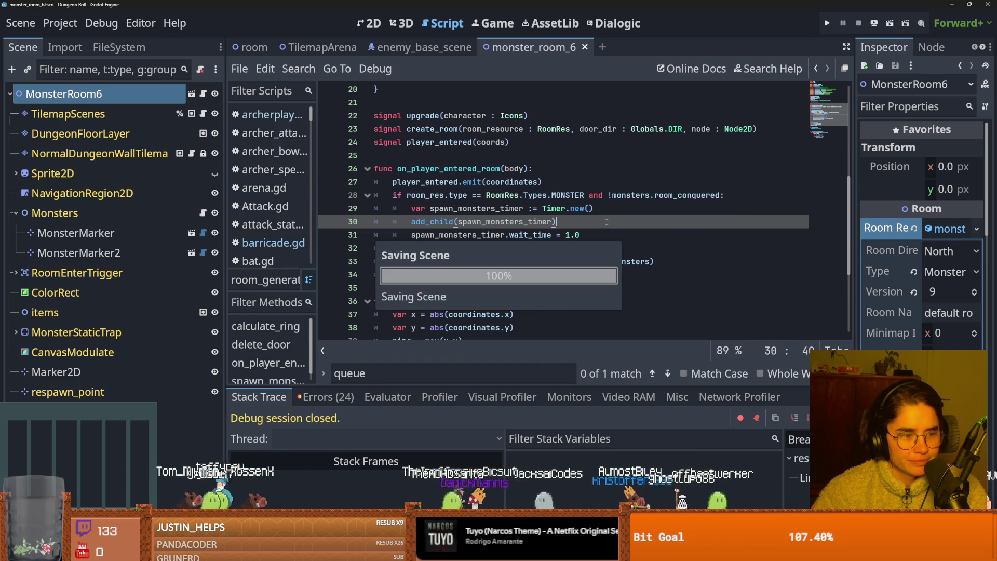
pyautogui.scroll(2, 544, 272)
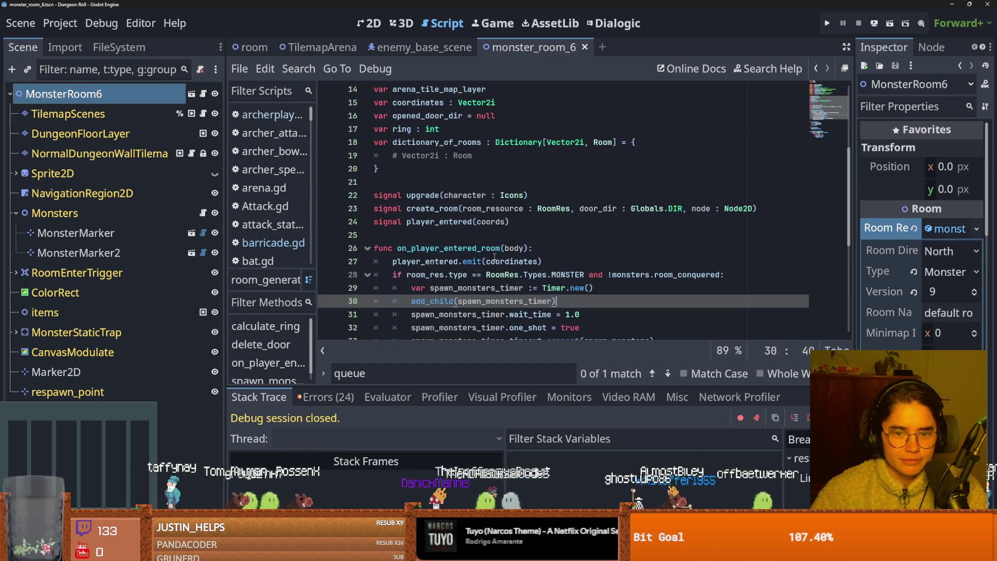
pyautogui.scroll(2, 494, 256)
pyautogui.scroll(-1, 497, 257)
pyautogui.scroll(-2, 507, 256)
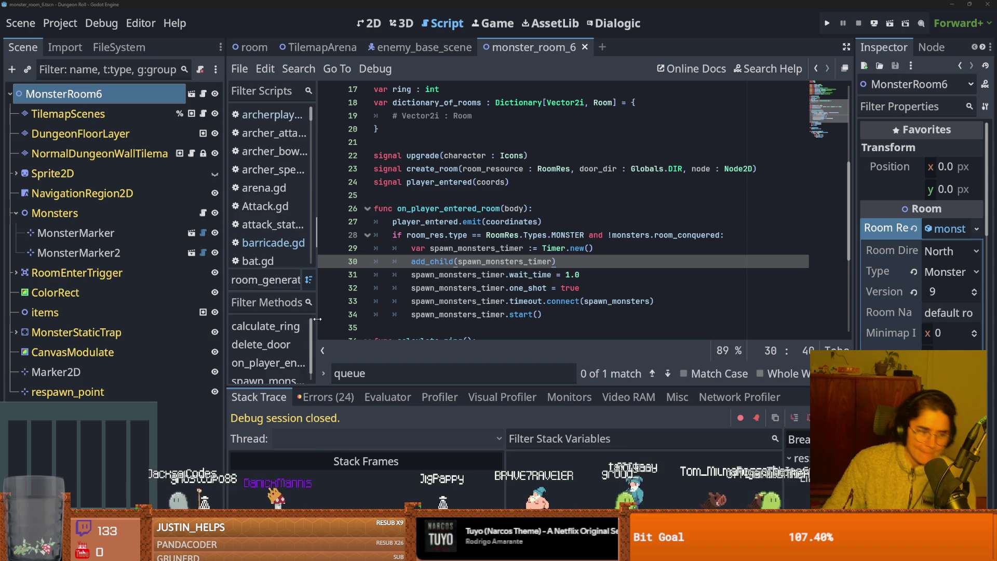
pyautogui.hotkey('alt', 'Left')
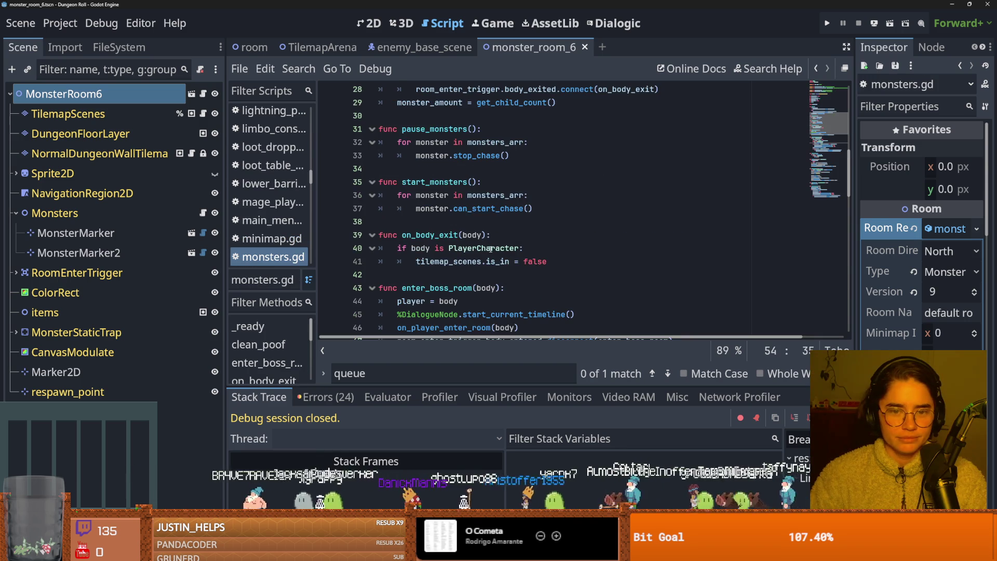
# Review on_player_enter_room in monsters.gd, highlighting monster_static_trap uses, and save the script.
pyautogui.scroll(-2, 489, 249)
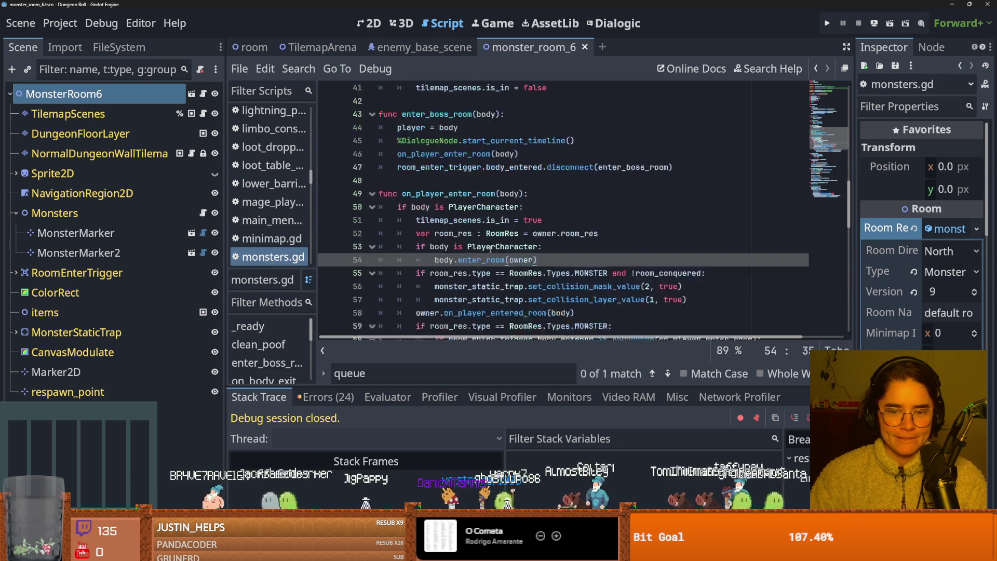
pyautogui.doubleClick(498, 226)
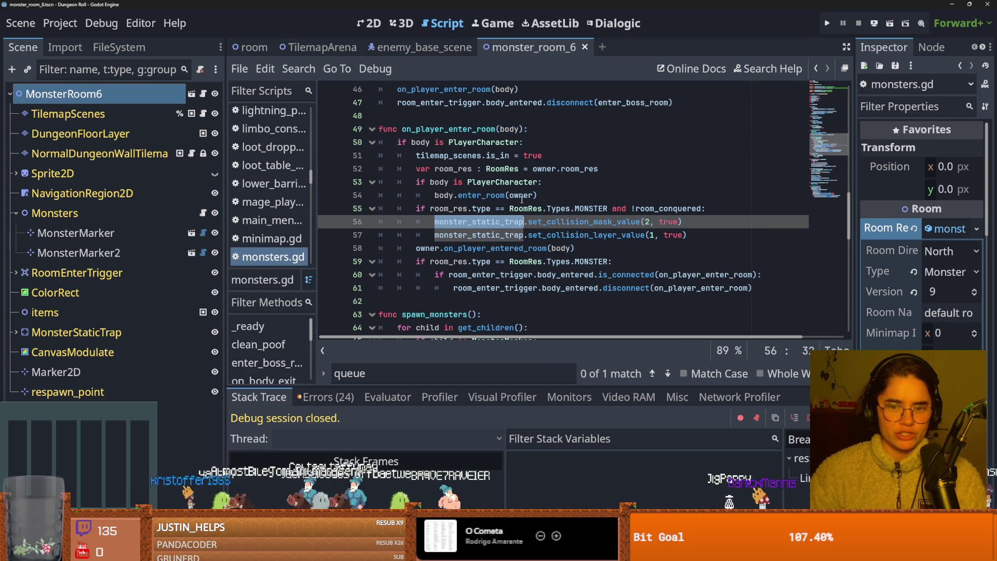
pyautogui.press('Up')
pyautogui.press('Up')
pyautogui.hotkey('ctrl', 's')
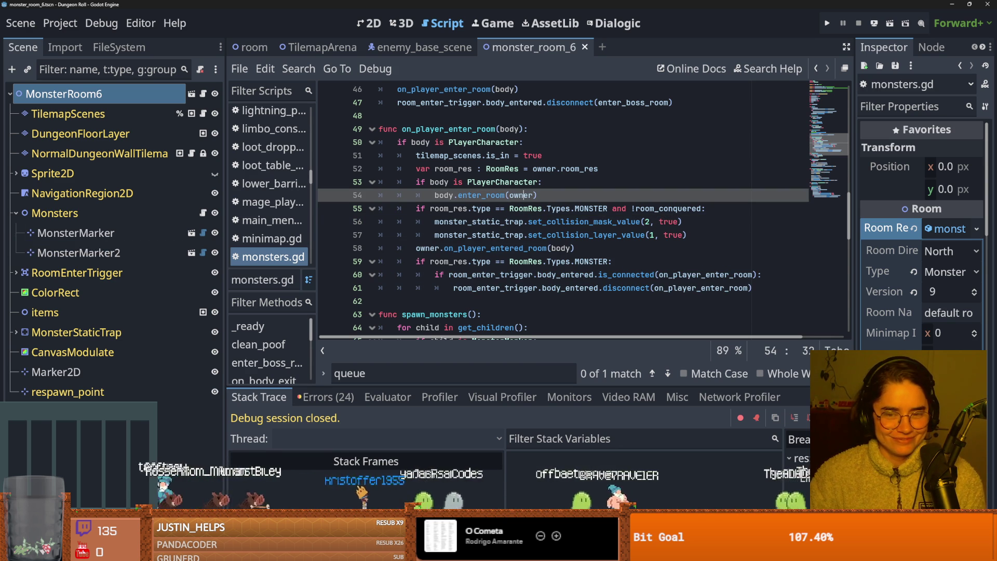
pyautogui.scroll(-2, 481, 256)
pyautogui.scroll(1, 482, 256)
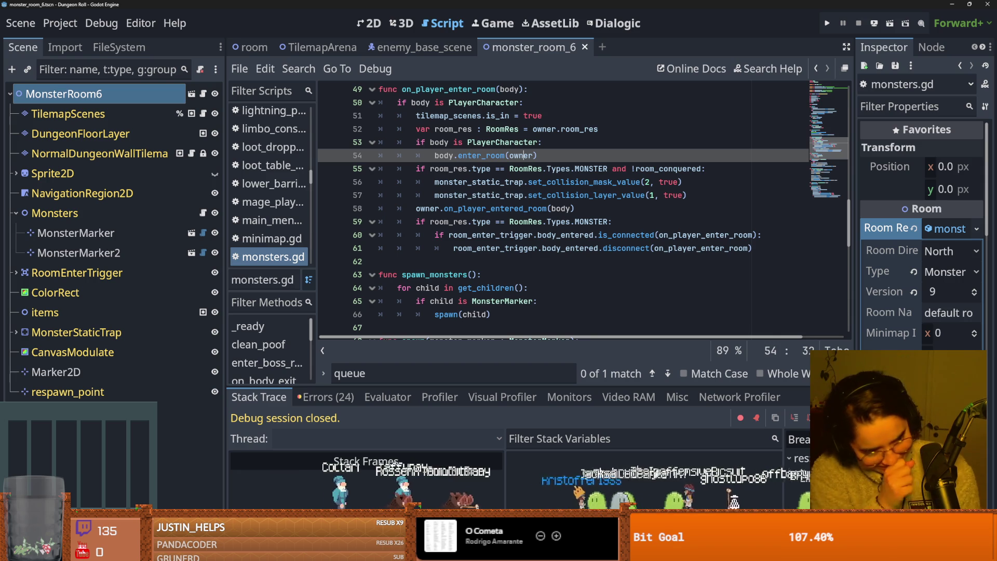
pyautogui.click(579, 127)
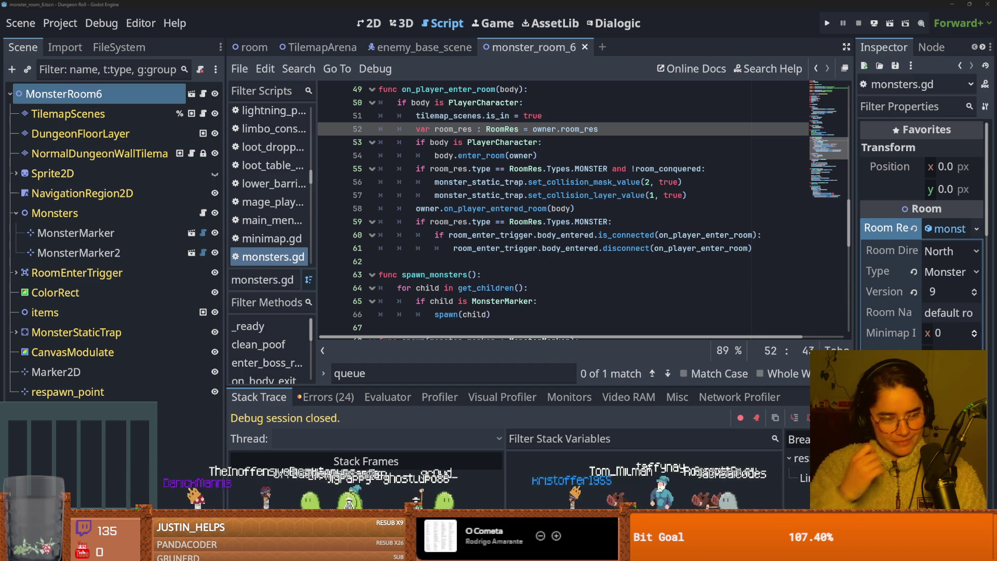
pyautogui.click(417, 249)
# Save monsters.gd and inspect the MONSTER room-type check and room_enter_trigger on lines 59–60.
pyautogui.hotkey('ctrl', 's')
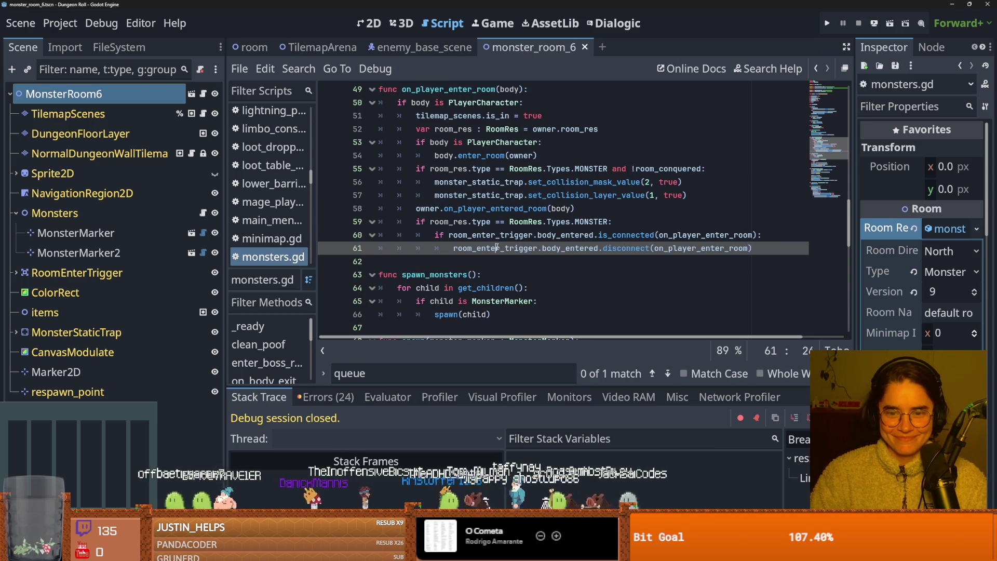
pyautogui.click(456, 223)
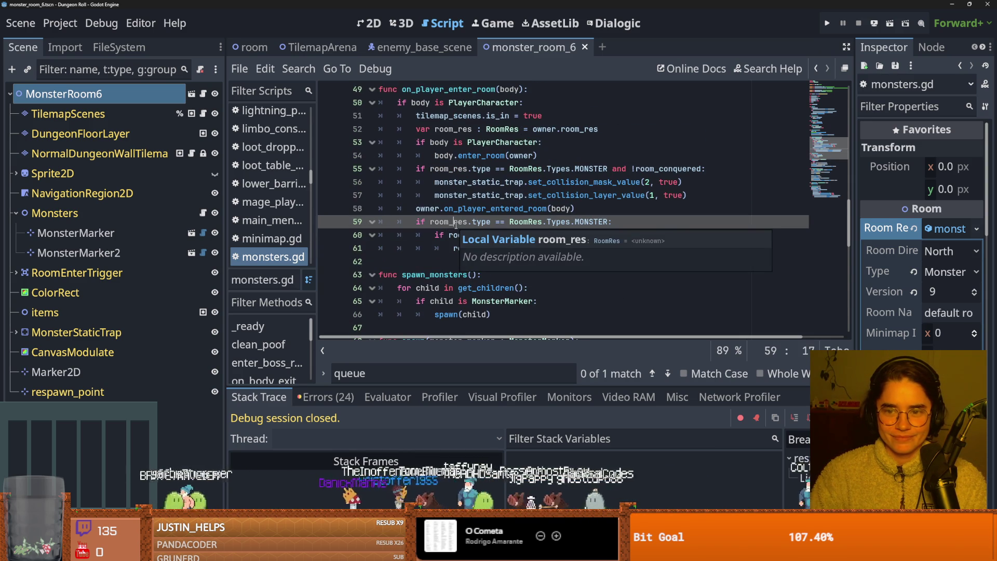
pyautogui.click(585, 222)
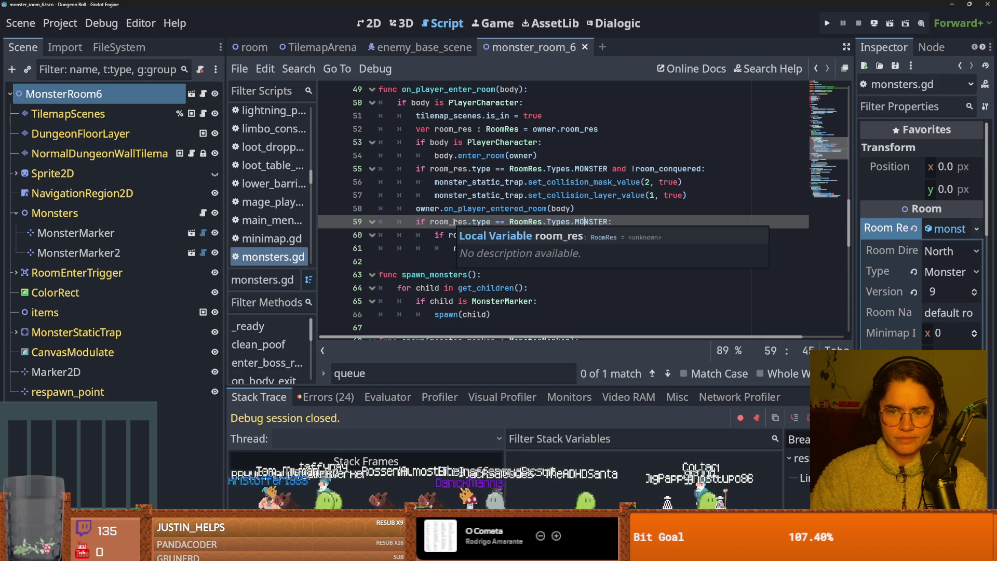
pyautogui.click(443, 234)
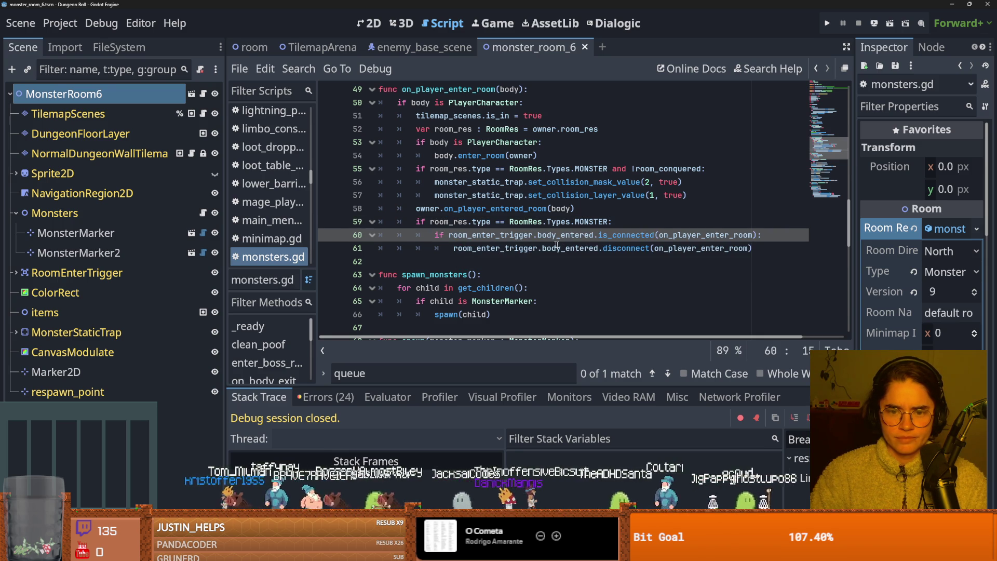
pyautogui.doubleClick(493, 234)
pyautogui.scroll(5, 442, 250)
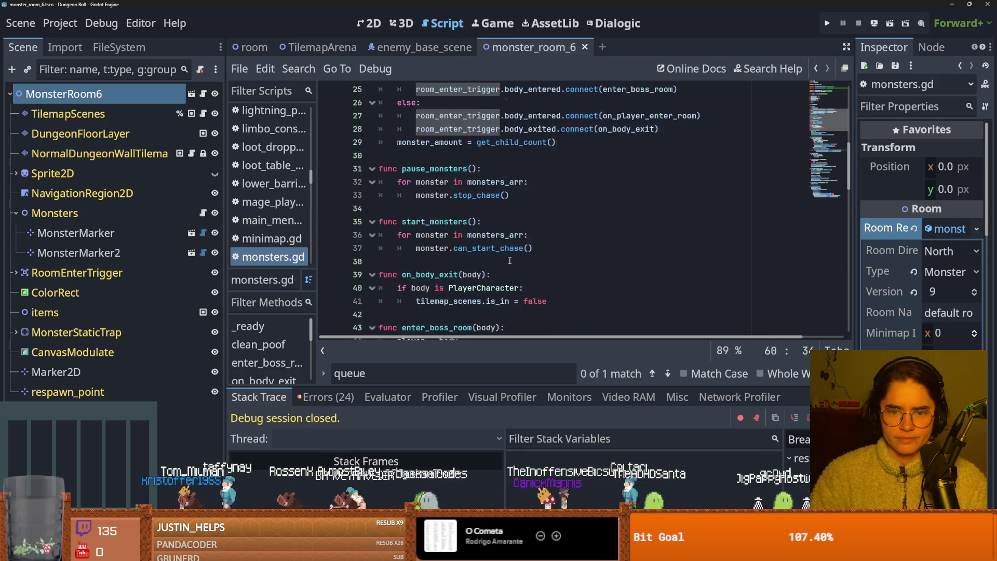
pyautogui.scroll(5, 461, 229)
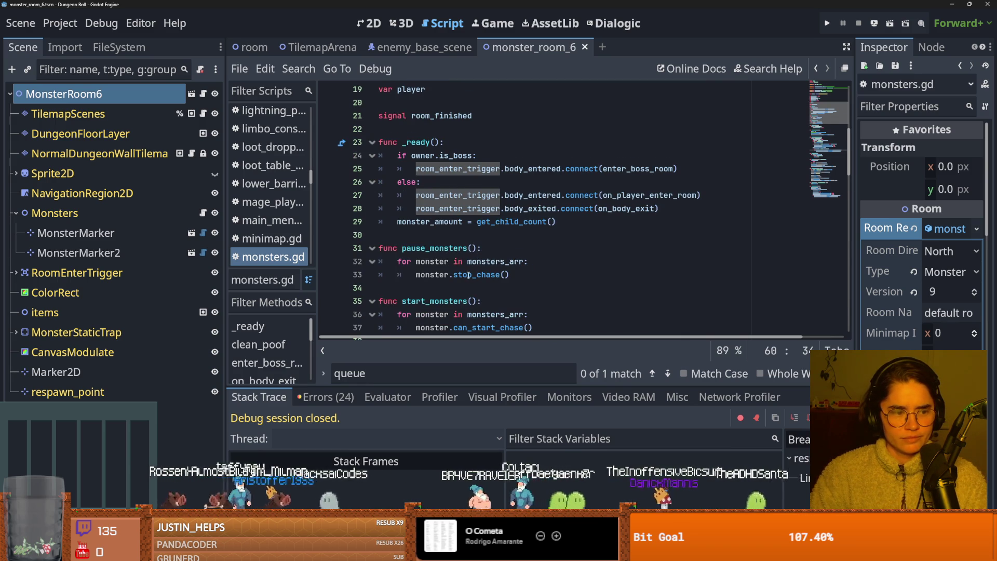
pyautogui.scroll(-2, 469, 275)
pyautogui.scroll(-15, 468, 275)
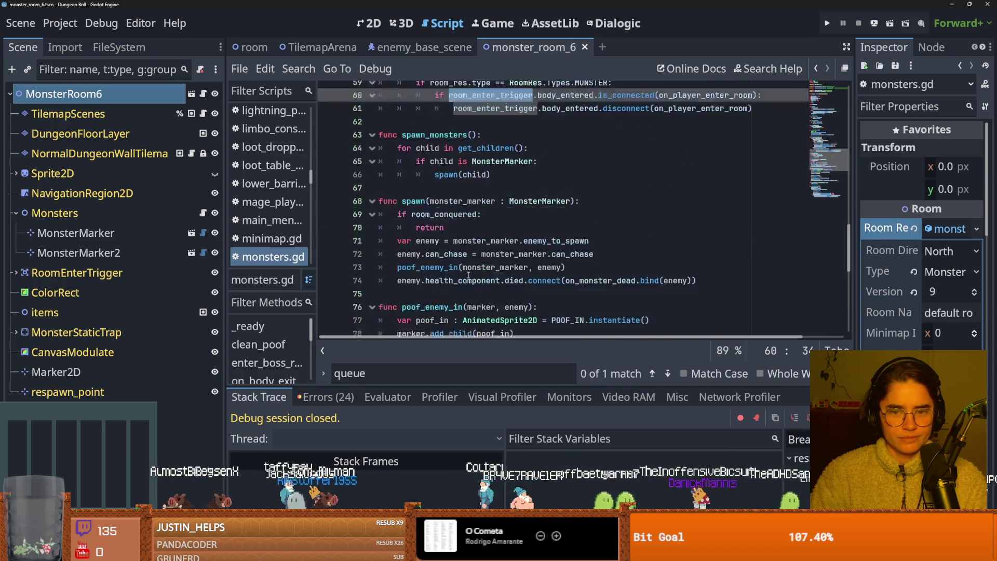
pyautogui.scroll(-4, 469, 275)
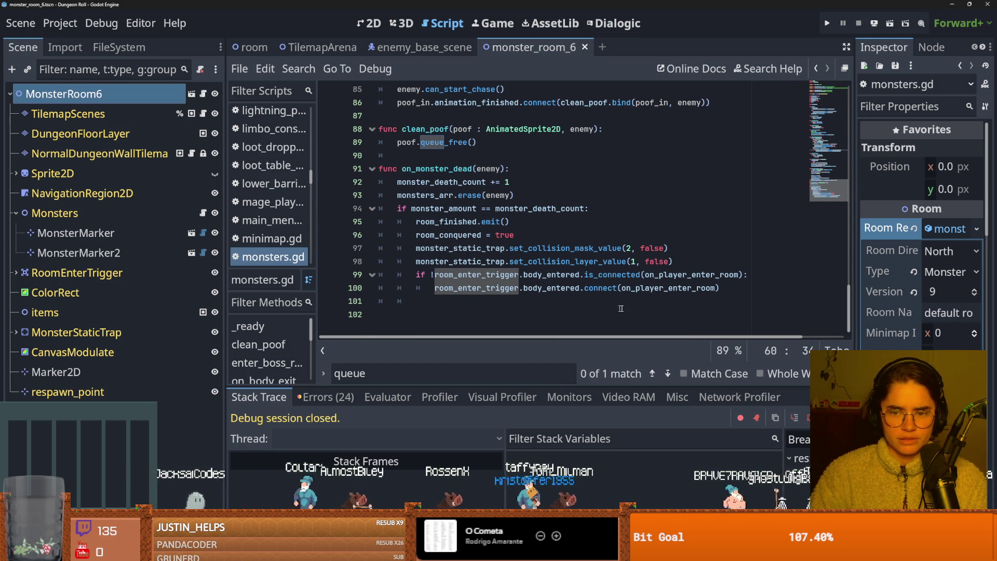
# Inspect the collision layer and body_entered reconnect to on_player_enter_room on lines 98–100.
pyautogui.click(646, 288)
pyautogui.doubleClick(646, 287)
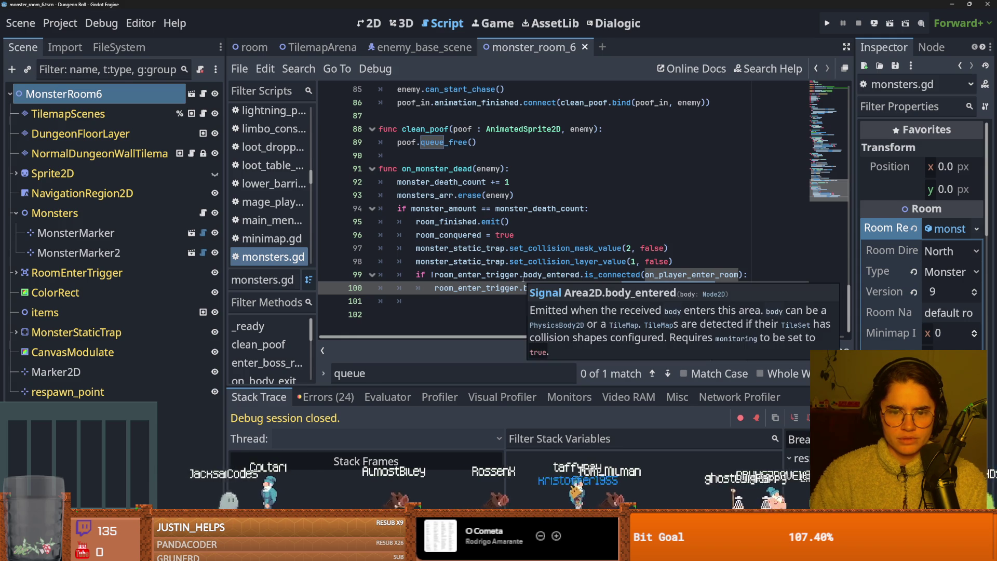
pyautogui.click(492, 262)
pyautogui.click(543, 274)
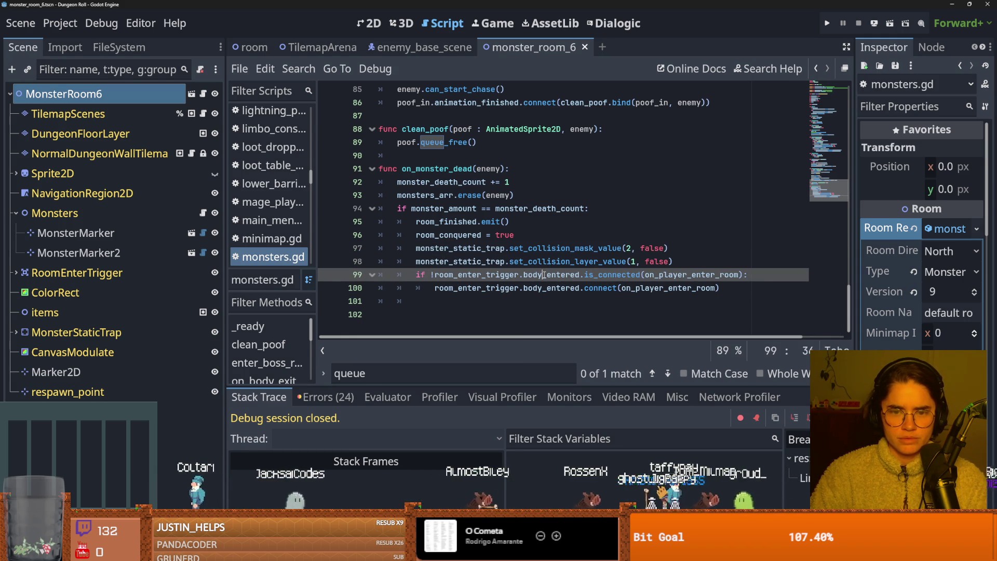
pyautogui.doubleClick(479, 274)
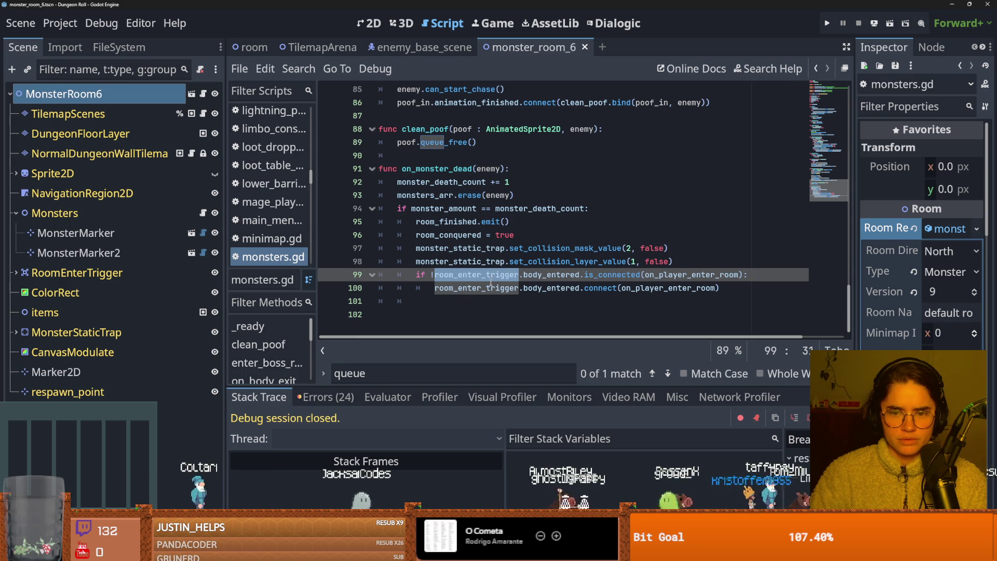
pyautogui.doubleClick(657, 289)
pyautogui.scroll(10, 657, 290)
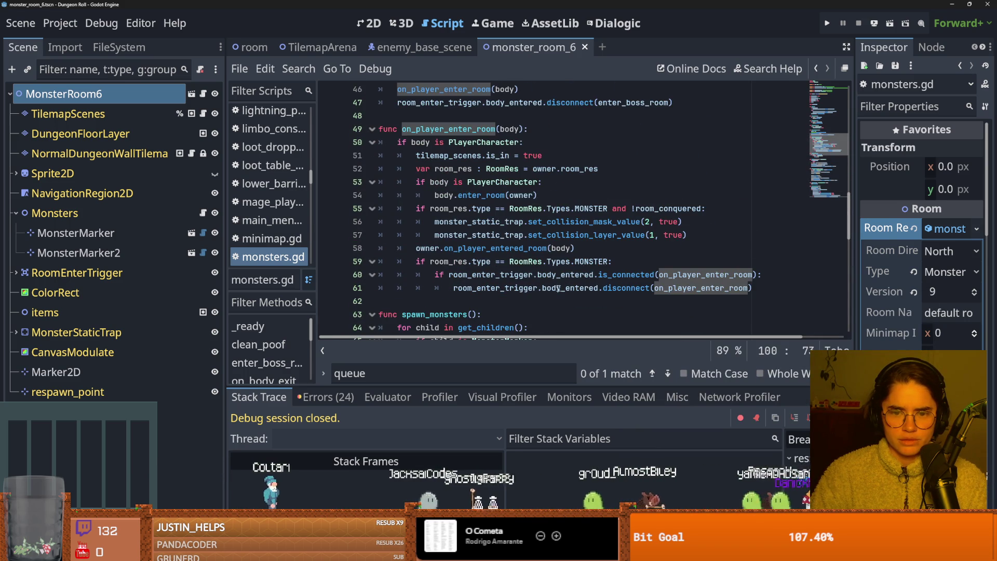
pyautogui.moveTo(572, 288)
# Select the MONSTER-room disconnect block on lines 59–61.
pyautogui.click(593, 274)
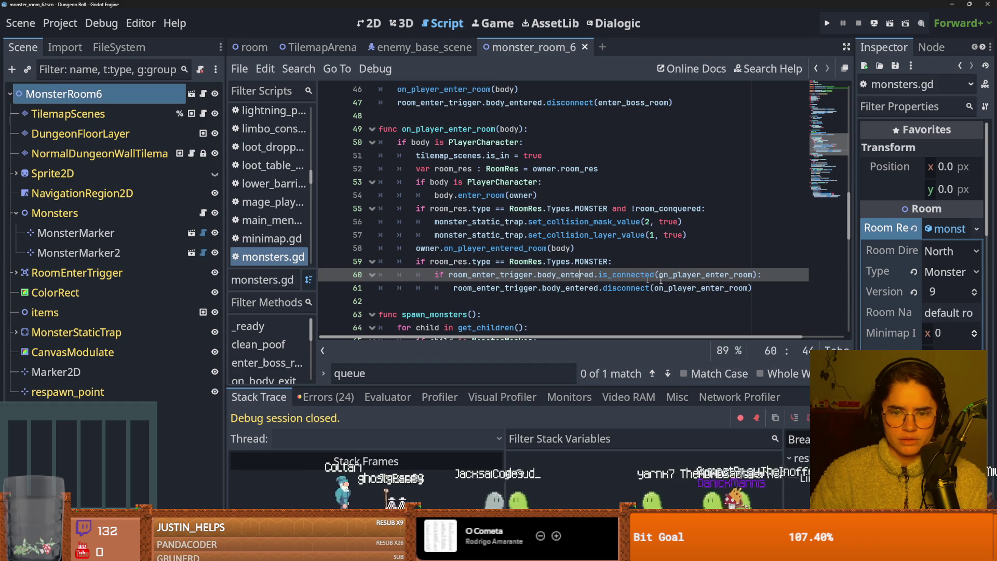
pyautogui.moveTo(775, 288); pyautogui.dragTo(409, 271)
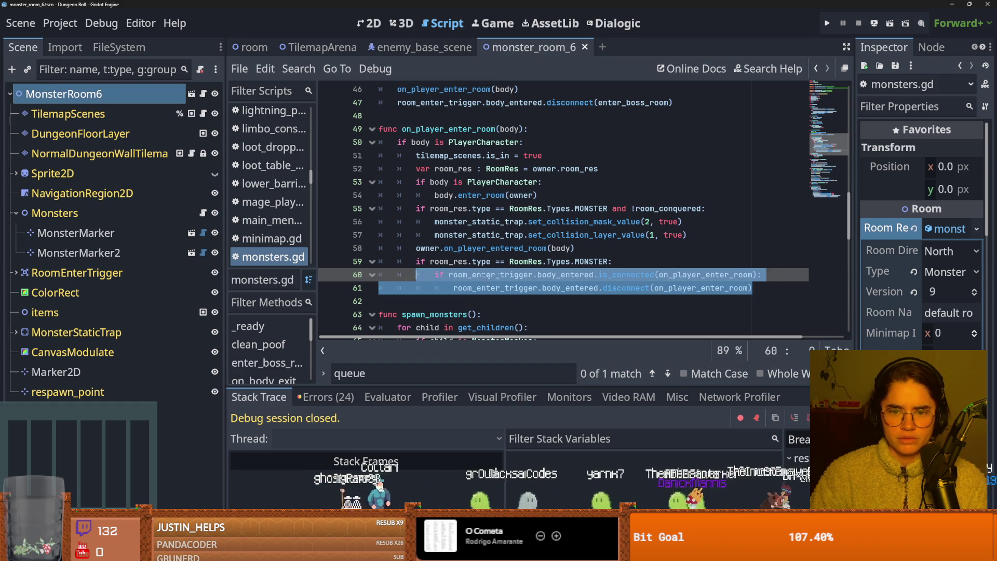
pyautogui.click(499, 275)
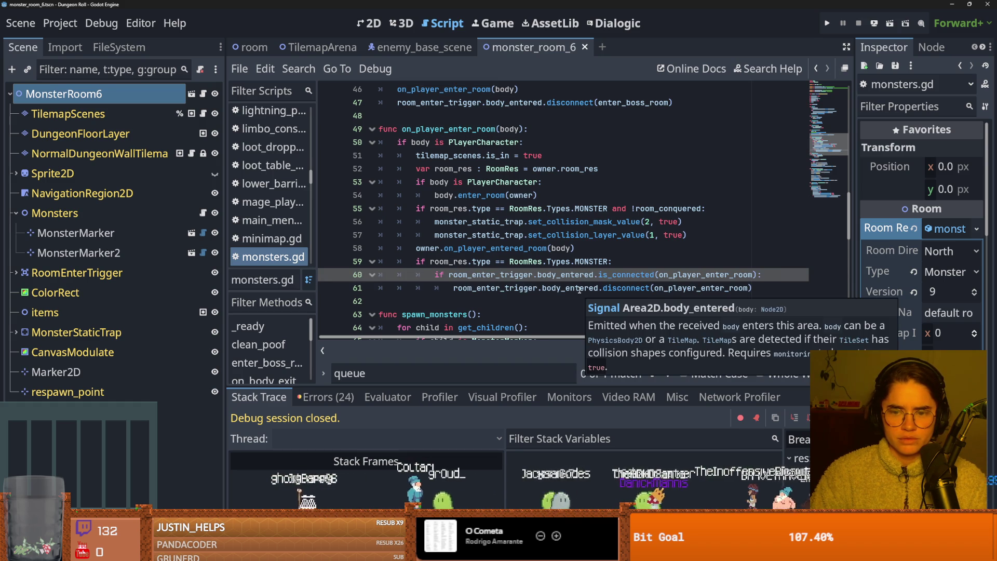
pyautogui.click(770, 293)
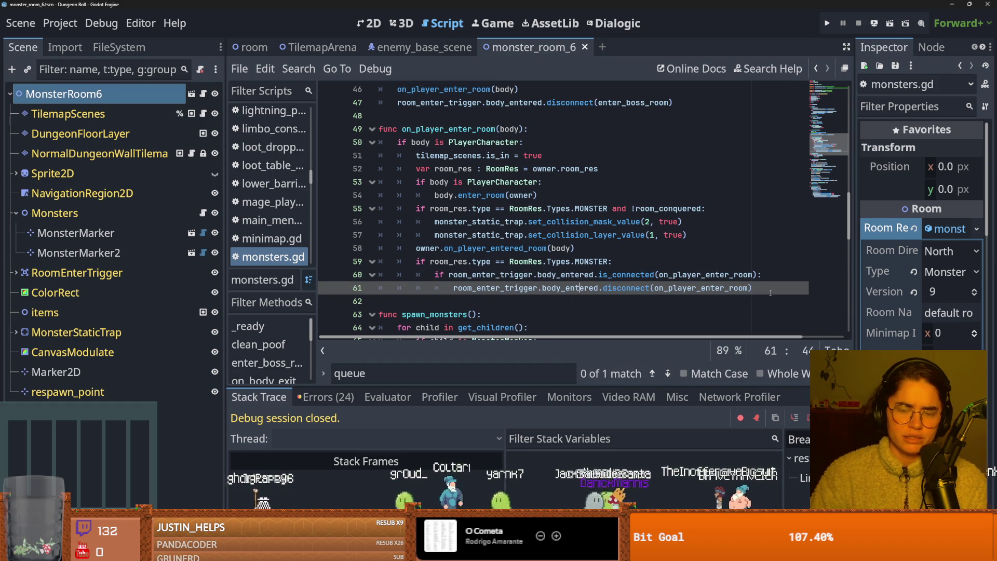
pyautogui.moveTo(770, 293); pyautogui.dragTo(411, 262)
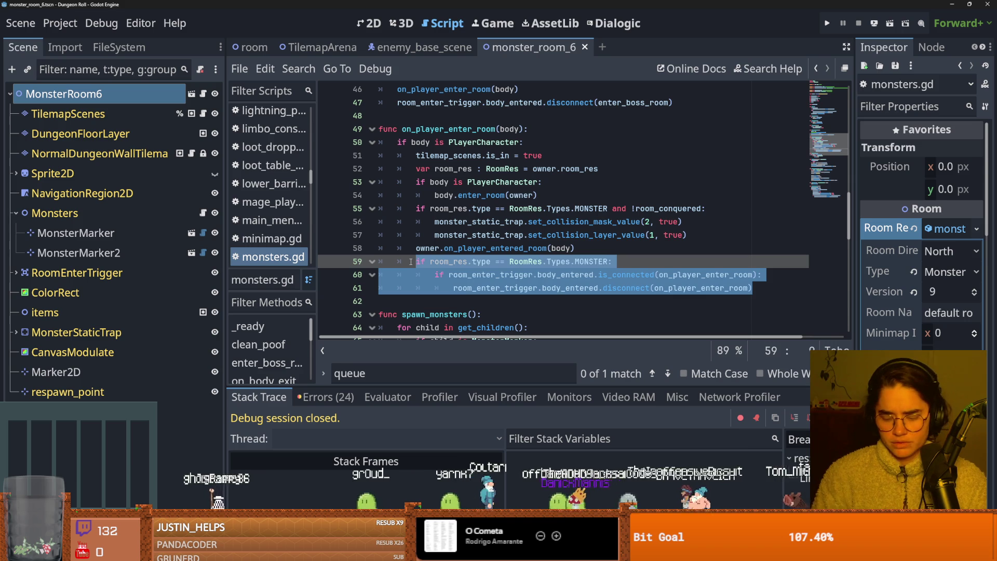
pyautogui.scroll(5, 575, 206)
pyautogui.scroll(2, 575, 206)
pyautogui.scroll(-6, 575, 206)
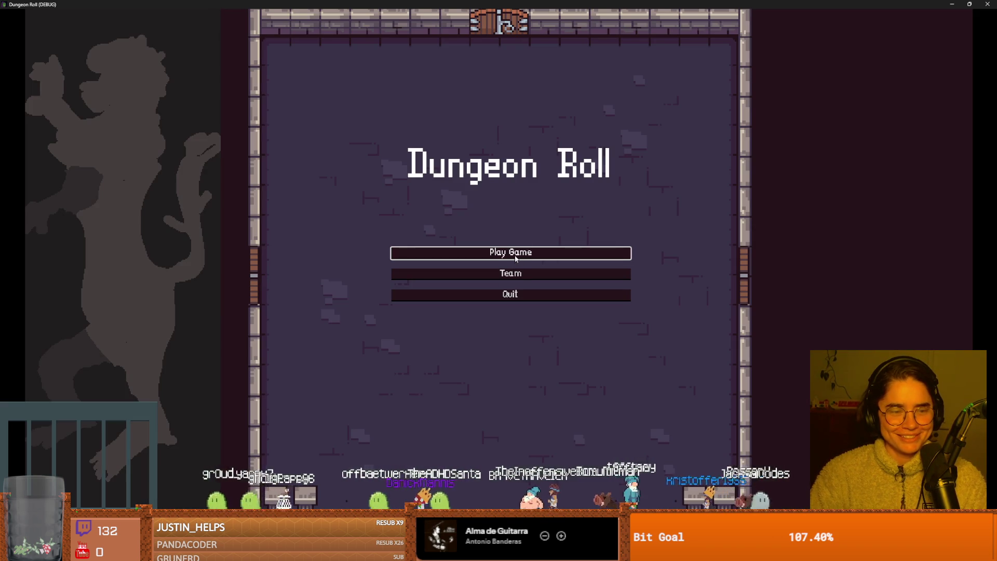
# Choose Play Game on the title menu and return to the game's character select screen.
pyautogui.click(515, 258)
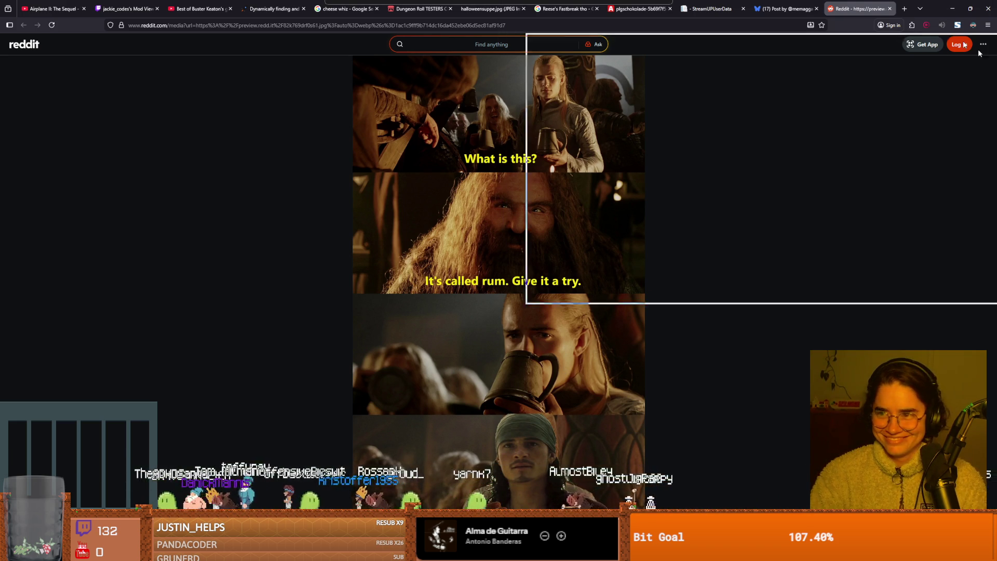
pyautogui.hotkey('alt', 'Tab')
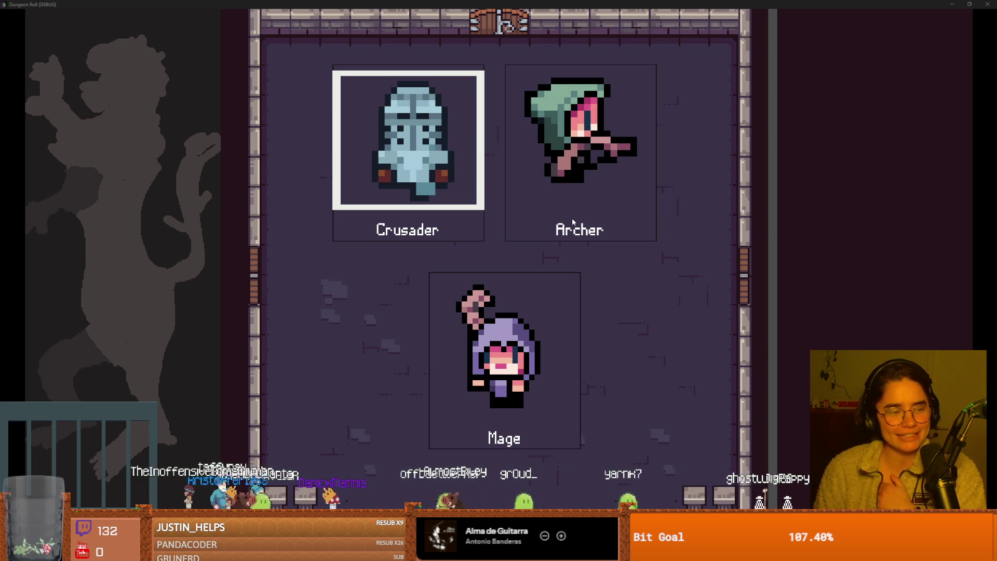
# Start a run, enter the skull monster room, then end the run from the pause menu.
pyautogui.click(557, 137)
pyautogui.click(536, 189)
pyautogui.press('a')
pyautogui.press('s')
pyautogui.press('e')
pyautogui.click(518, 194)
pyautogui.press('a')
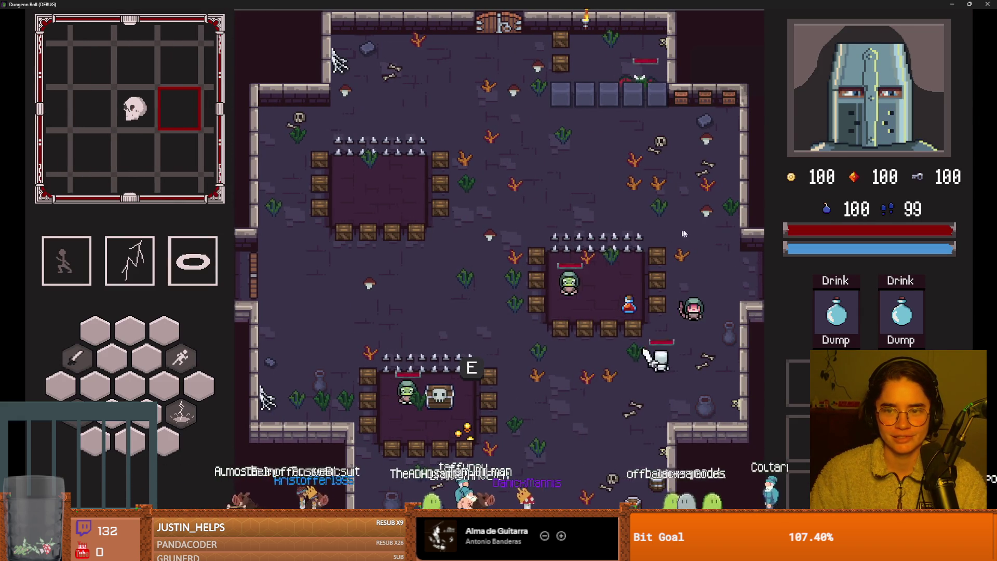
pyautogui.press('Escape')
pyautogui.click(512, 345)
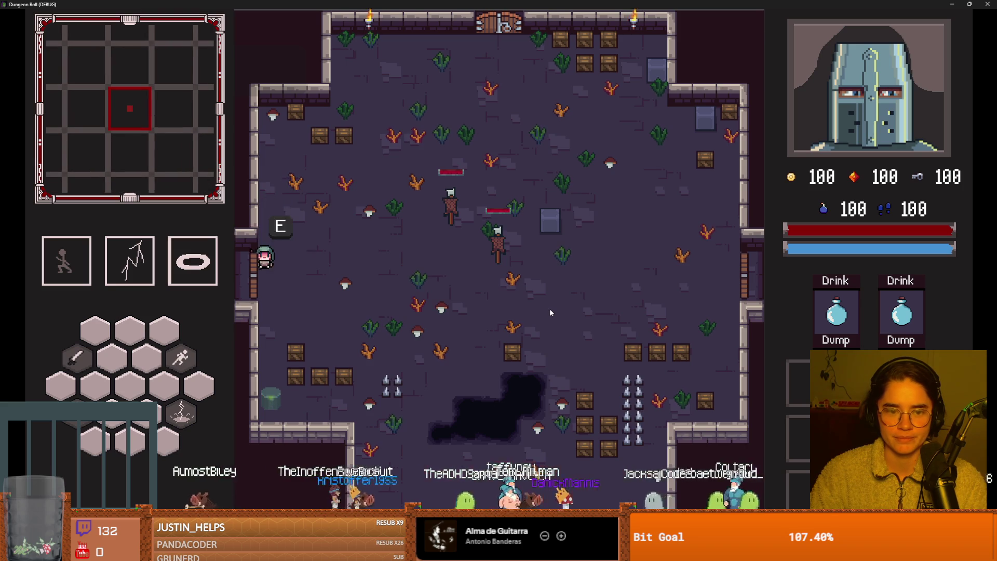
# Reroll the offered room cards five times, then choose a room card.
pyautogui.press('e')
pyautogui.click(530, 114)
pyautogui.click(529, 115)
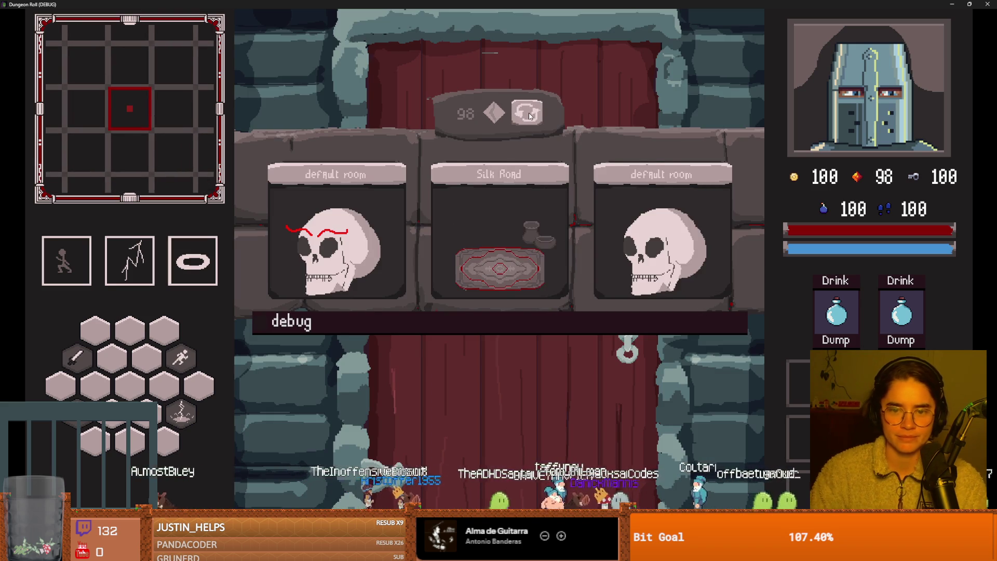
pyautogui.click(530, 116)
pyautogui.click(533, 120)
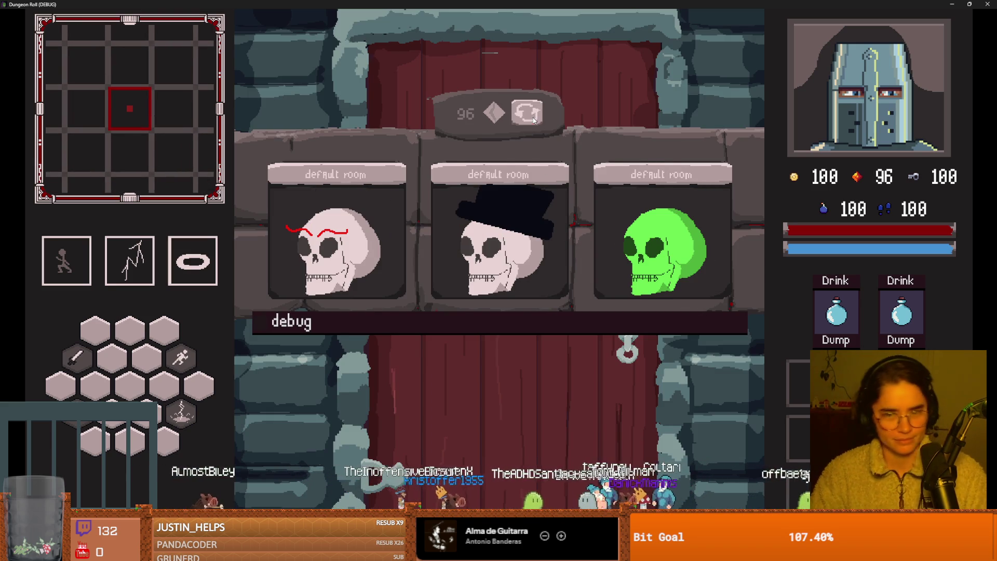
pyautogui.click(538, 122)
pyautogui.click(598, 215)
# Walk and dash through several rooms east and west, switching the game to windowed mode.
pyautogui.press('a')
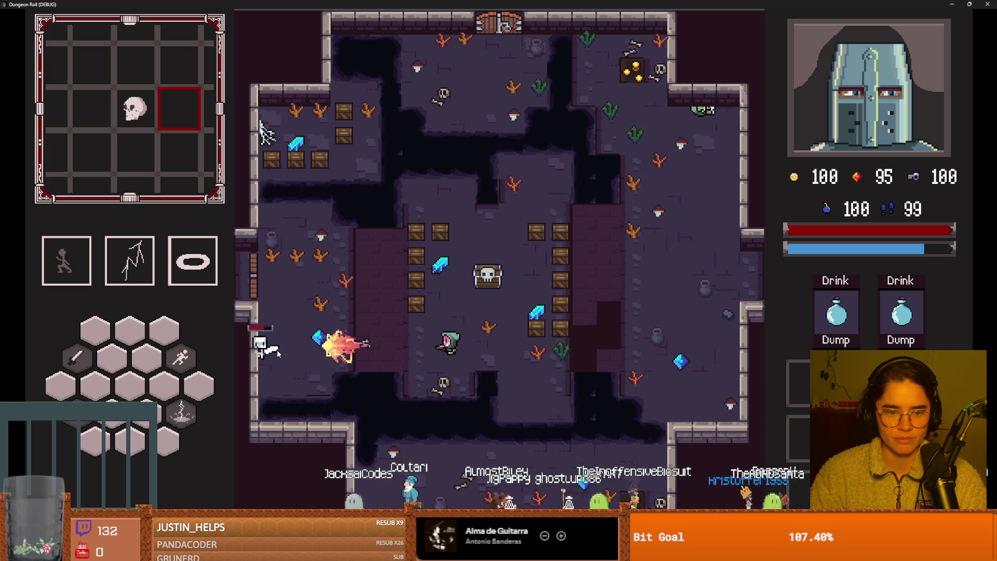
pyautogui.press('d')
pyautogui.press('space')
pyautogui.press('w')
pyautogui.press('d')
pyautogui.press('e')
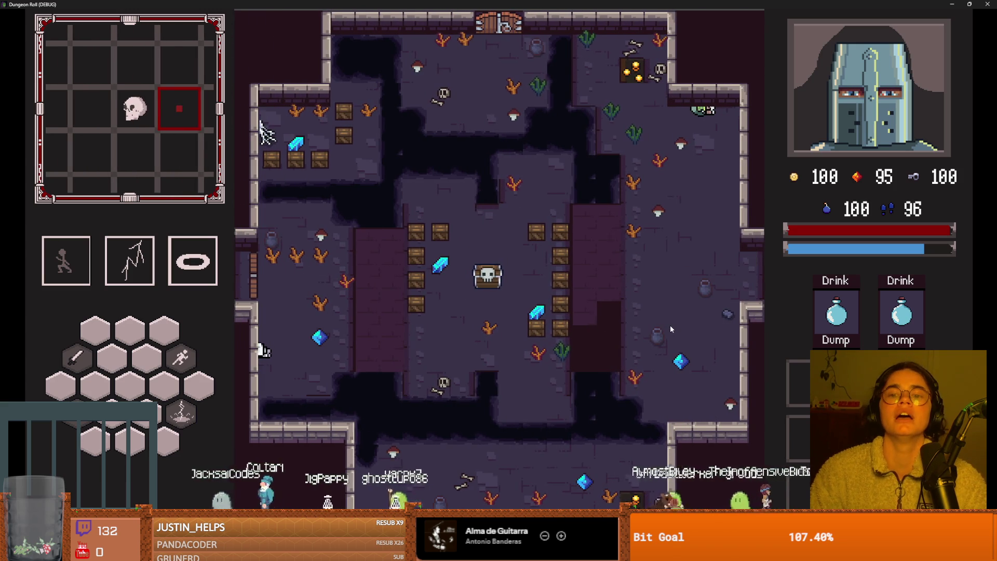
pyautogui.press('a')
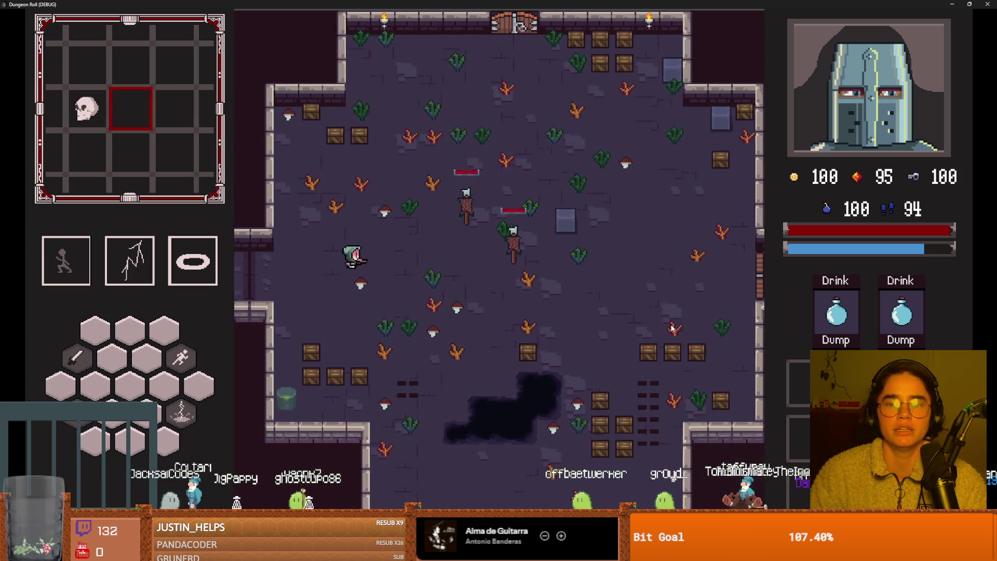
pyautogui.press('a')
pyautogui.press('a')
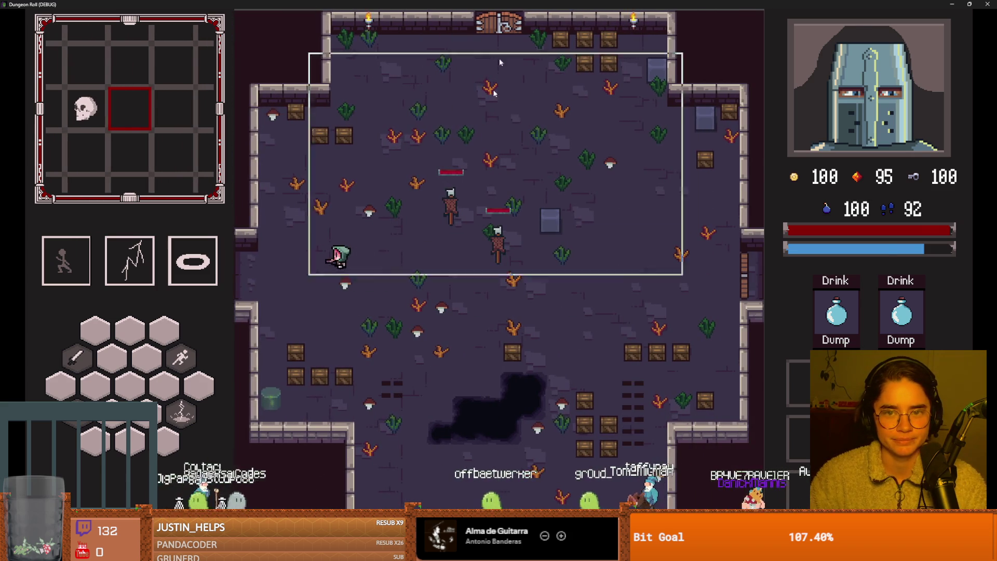
pyautogui.press('F11')
pyautogui.press('d')
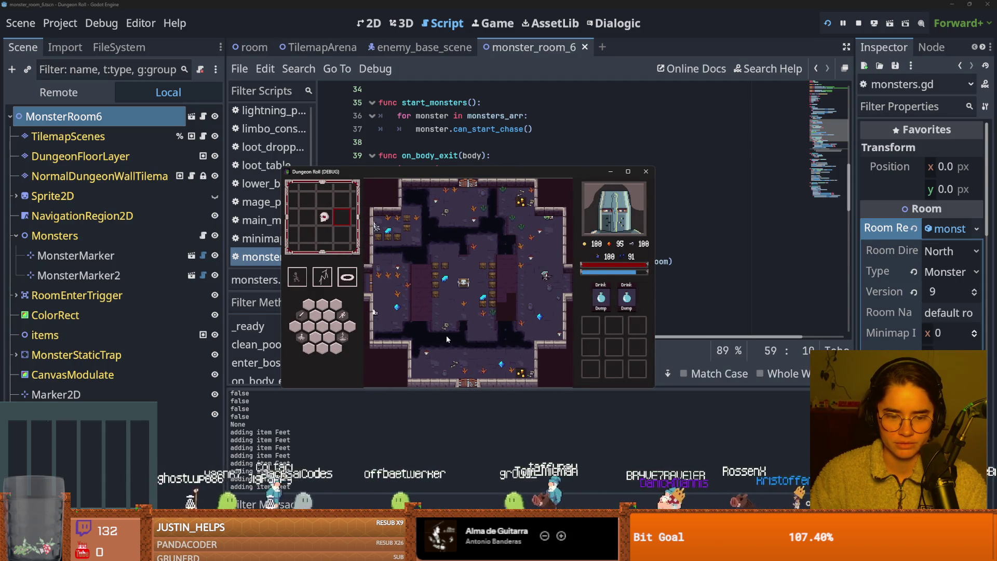
# Move the player west and east, then bring monsters.gd in front and save it.
pyautogui.press('a')
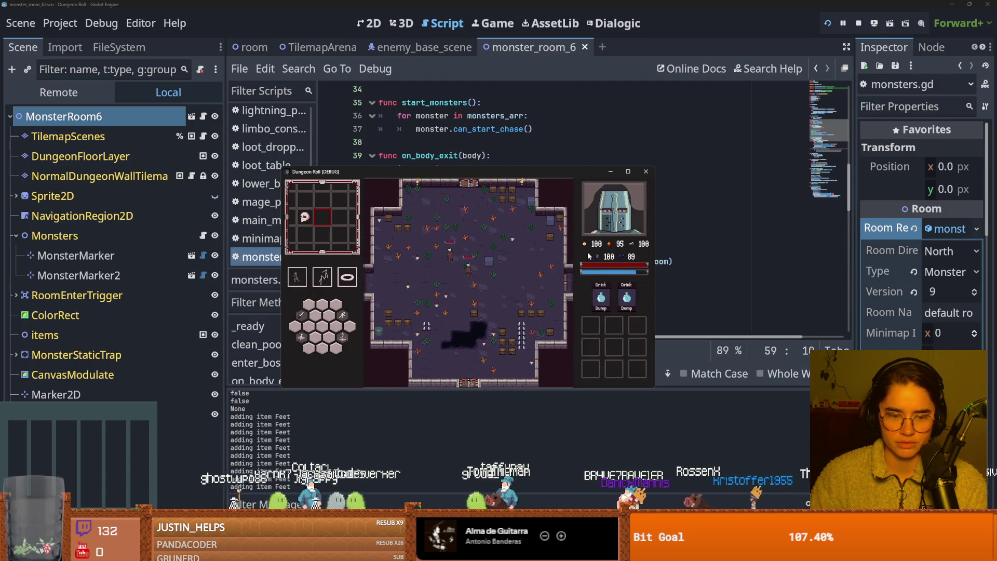
pyautogui.press('d')
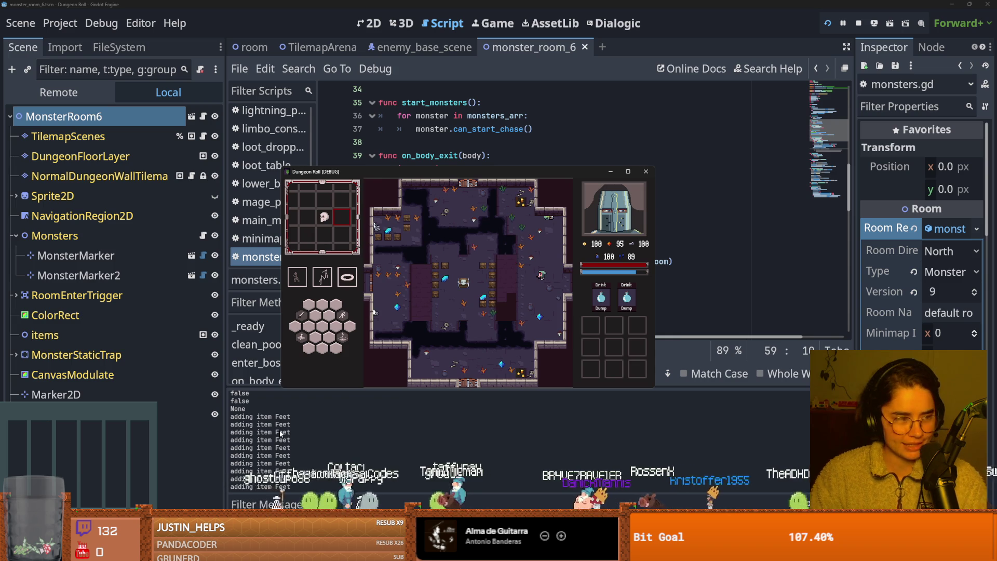
pyautogui.tripleClick(289, 430)
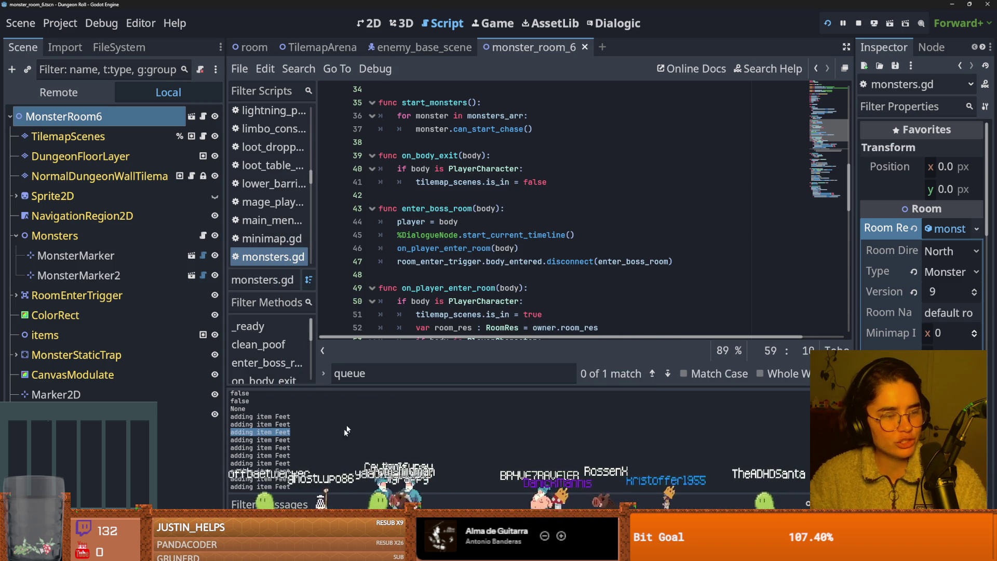
pyautogui.click(493, 236)
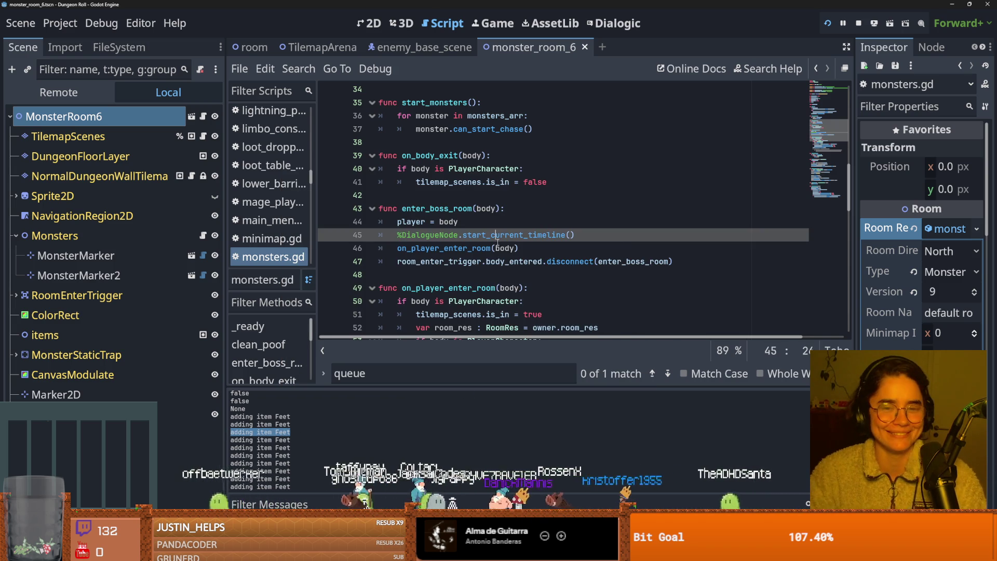
pyautogui.hotkey('ctrl', 's')
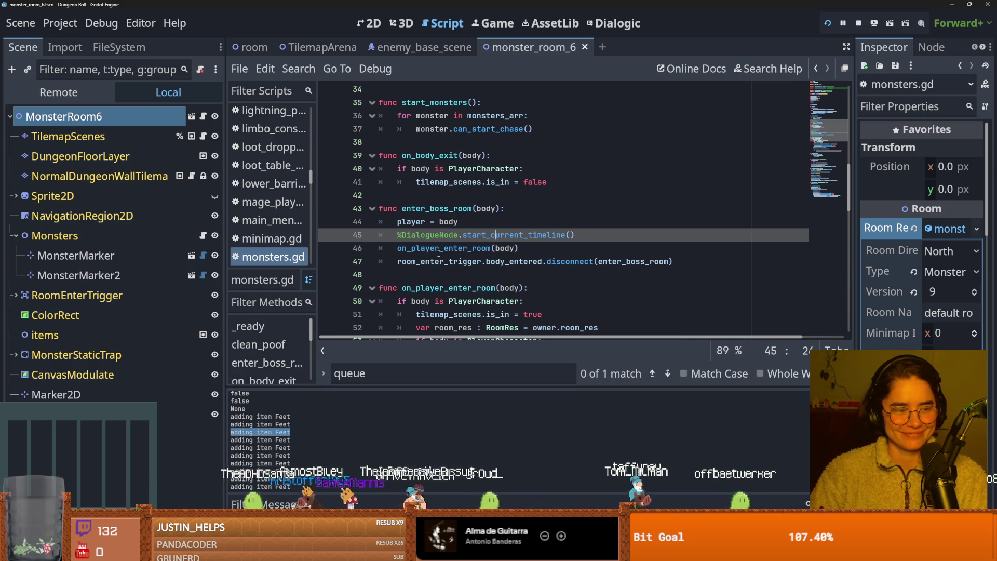
pyautogui.moveTo(438, 253)
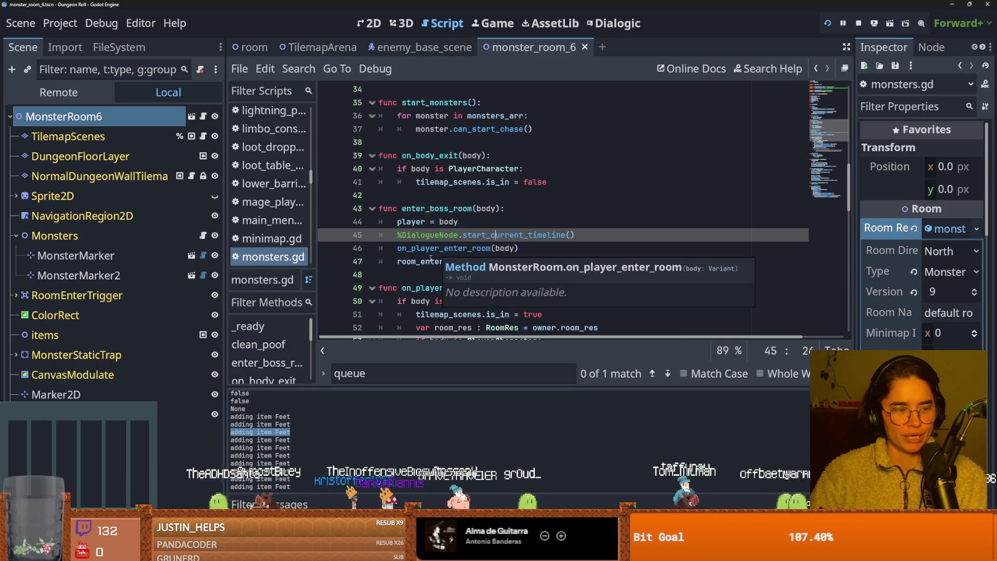
pyautogui.hotkey('ctrl', 's')
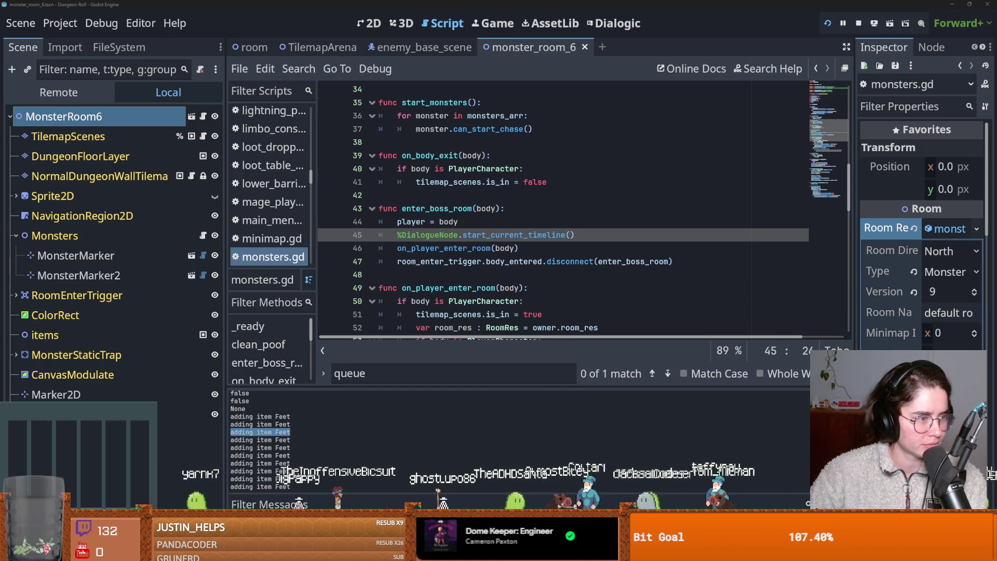
# Step through lines 44–50 of monsters.gd saving repeatedly, then switch to GitHub Desktop.
pyautogui.click(469, 222)
pyautogui.hotkey('ctrl', 's')
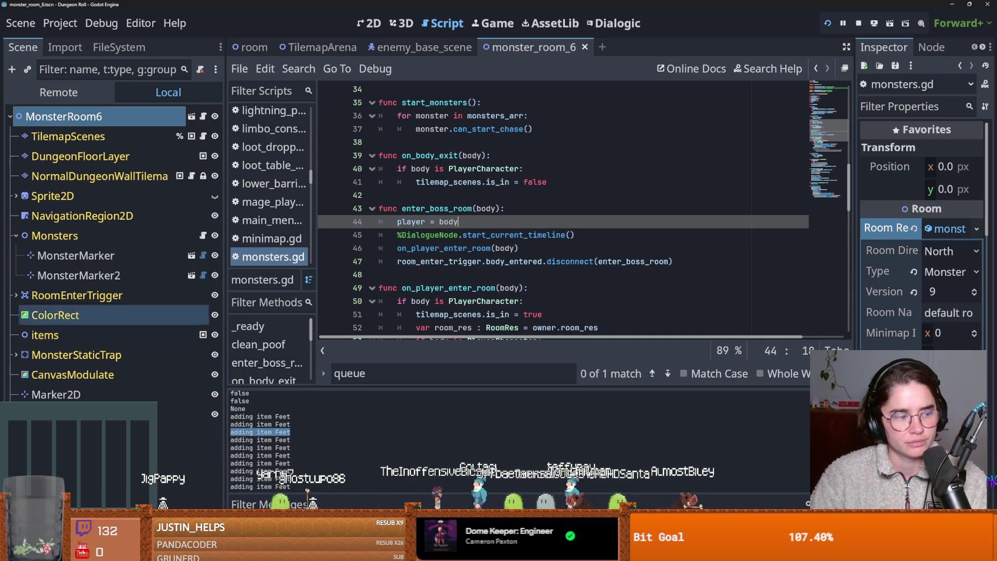
pyautogui.click(493, 261)
pyautogui.hotkey('ctrl', 's')
pyautogui.click(451, 300)
pyautogui.hotkey('ctrl', 's')
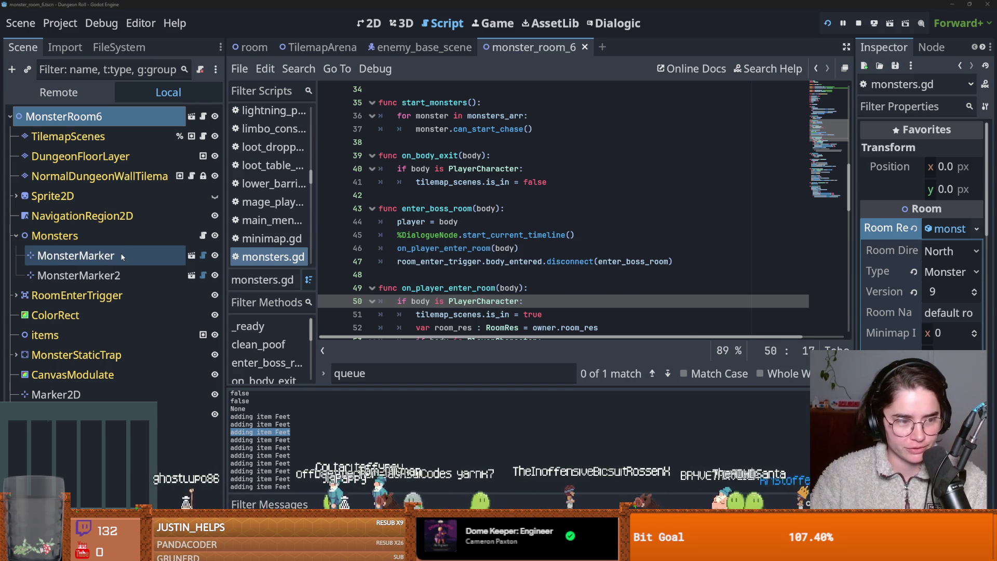
pyautogui.click(490, 195)
pyautogui.scroll(1, 495, 218)
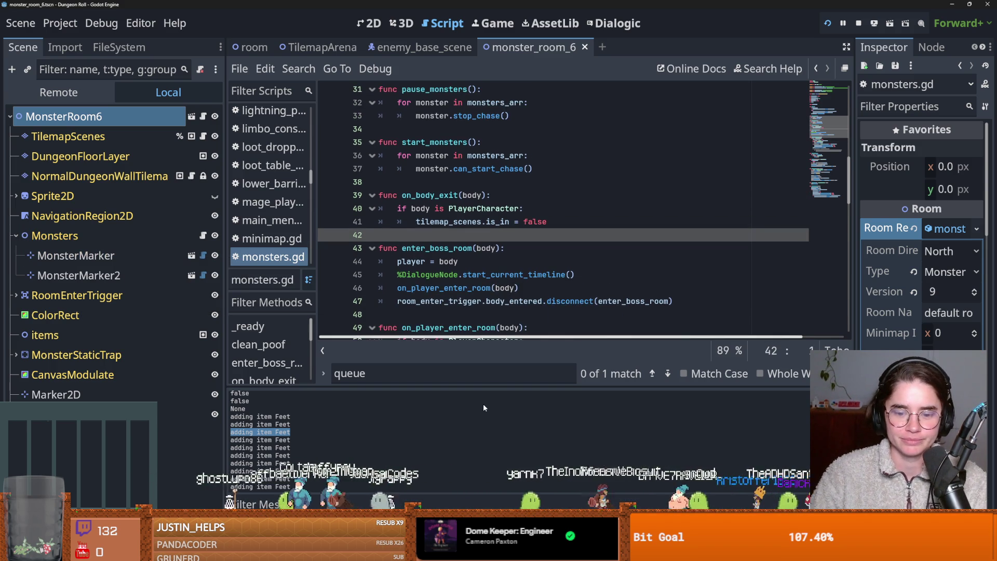
pyautogui.hotkey('alt', 'Tab')
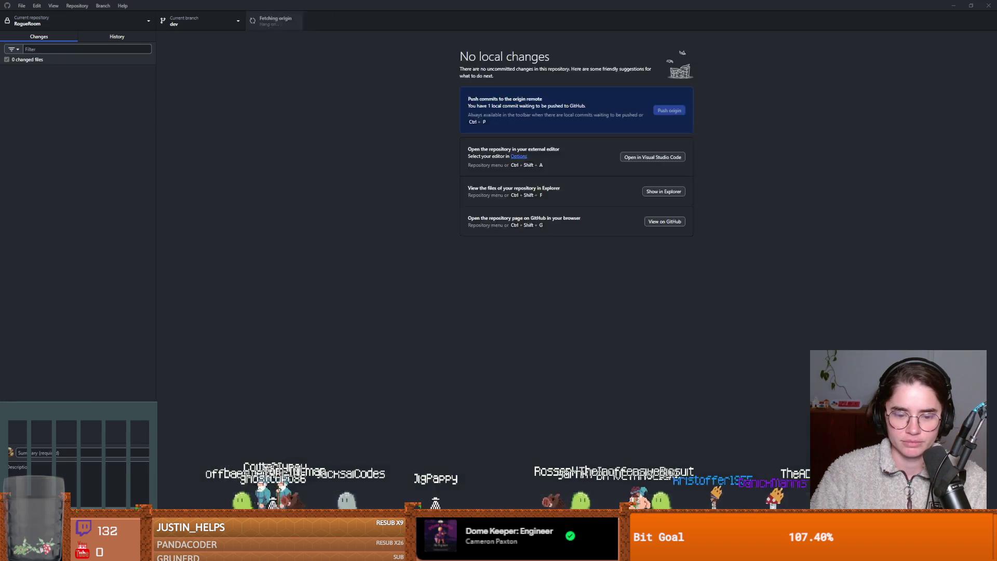
# Commit the change as 'fixed room transfer', push to origin, and re-save in Godot.
pyautogui.write('fixe')
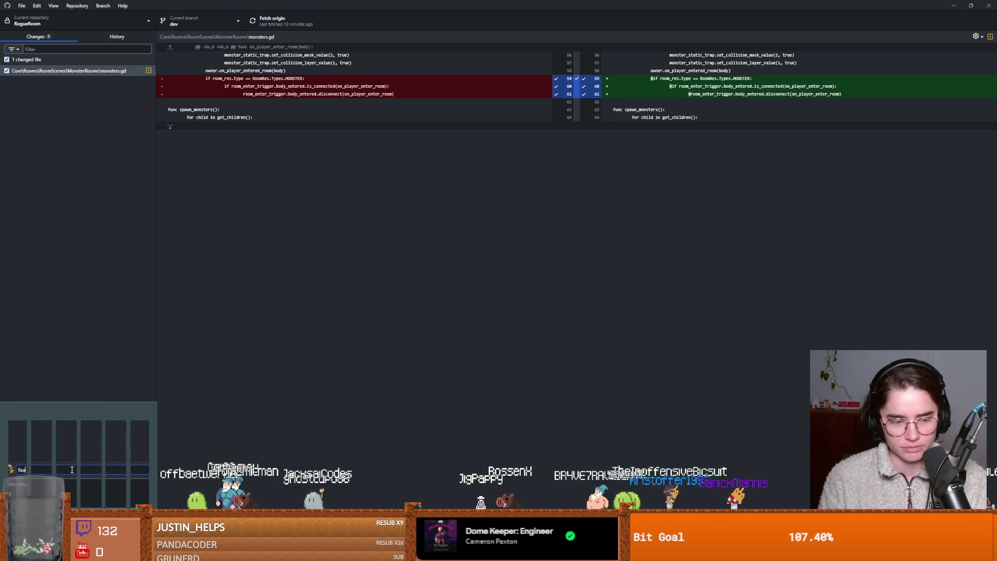
pyautogui.write('d room transfer')
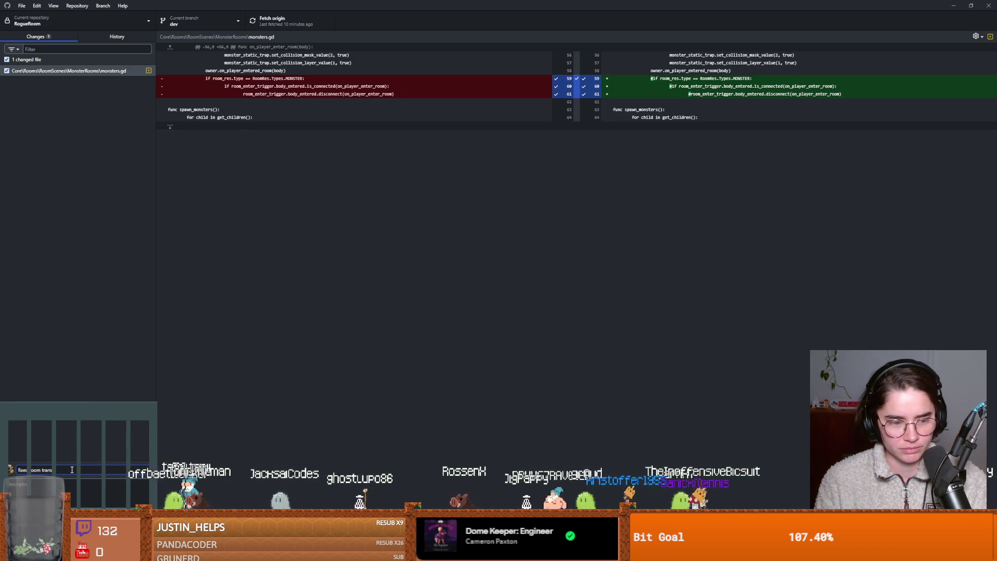
pyautogui.hotkey('ctrl', 'Return')
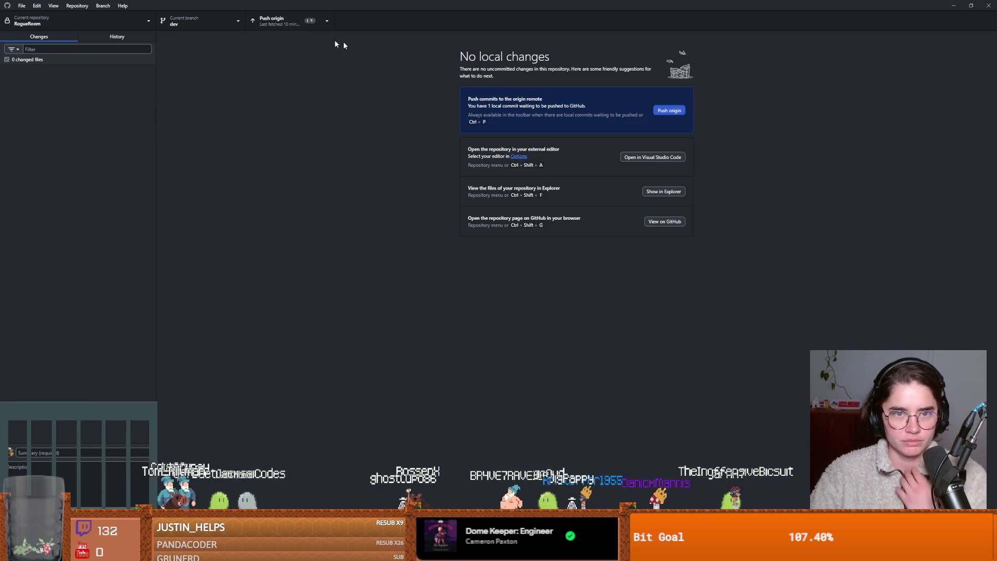
pyautogui.click(294, 28)
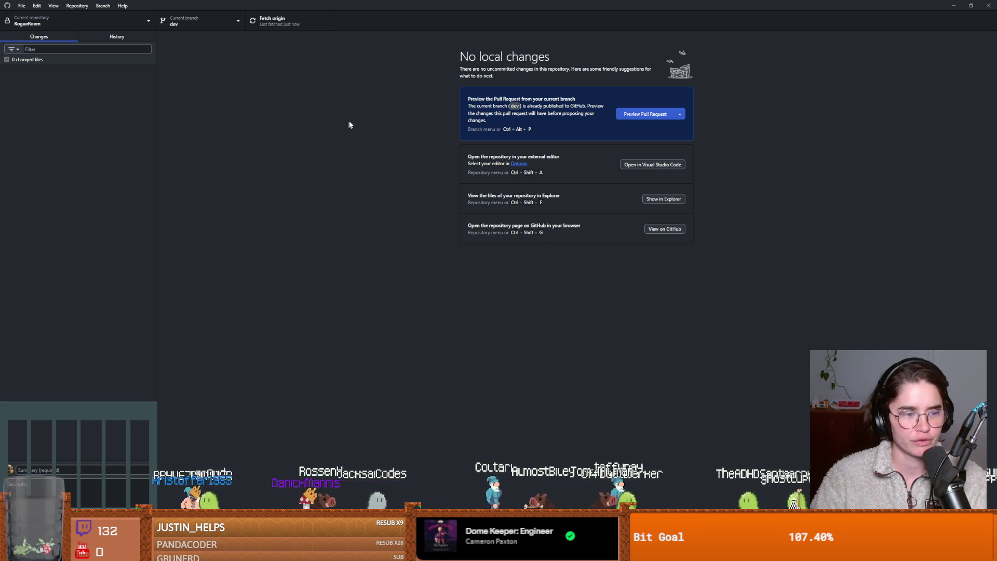
pyautogui.hotkey('alt', 'Tab')
pyautogui.click(603, 183)
pyautogui.hotkey('ctrl', 's')
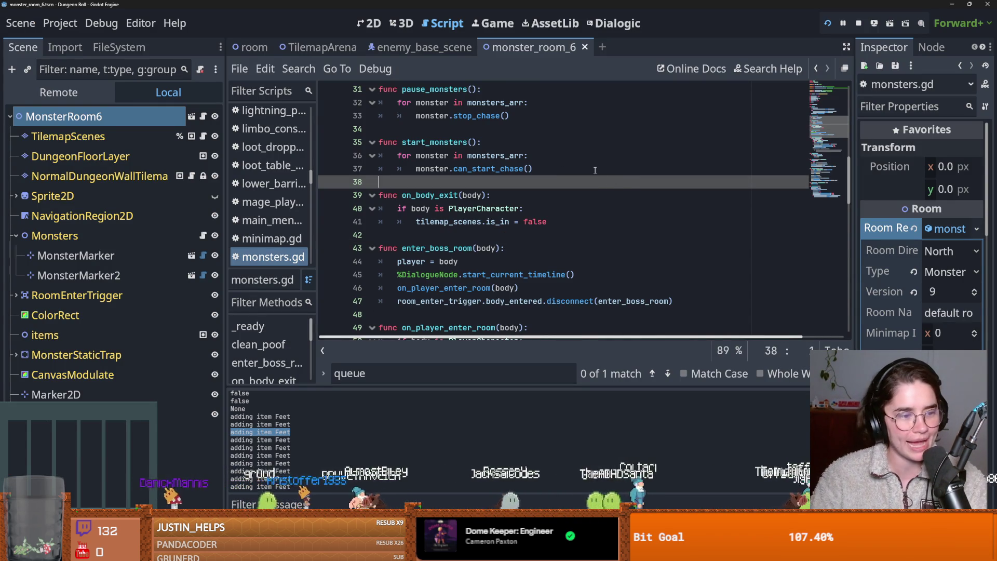
pyautogui.hotkey('ctrl', 's')
pyautogui.scroll(2, 522, 217)
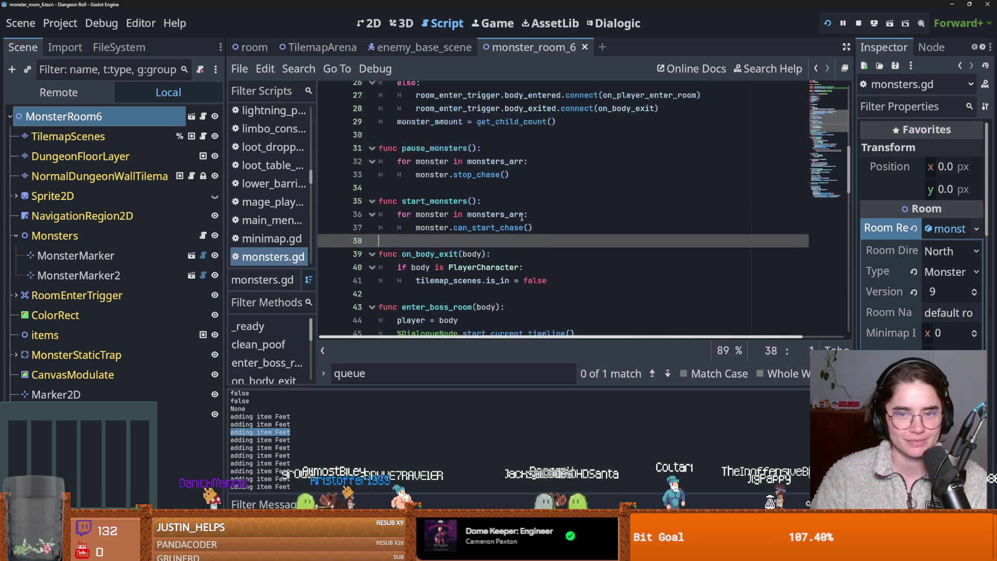
pyautogui.scroll(6, 521, 217)
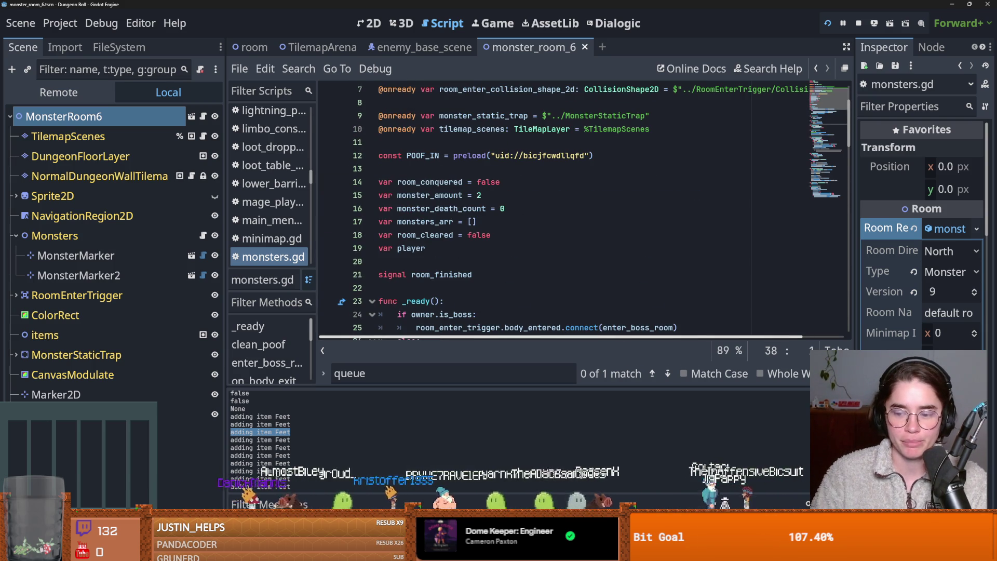
pyautogui.click(470, 260)
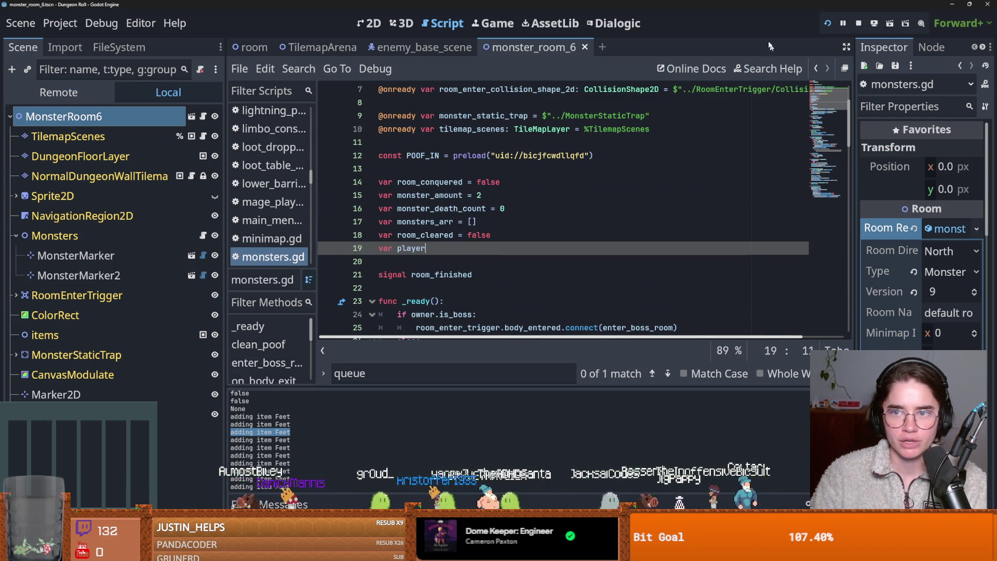
pyautogui.click(828, 24)
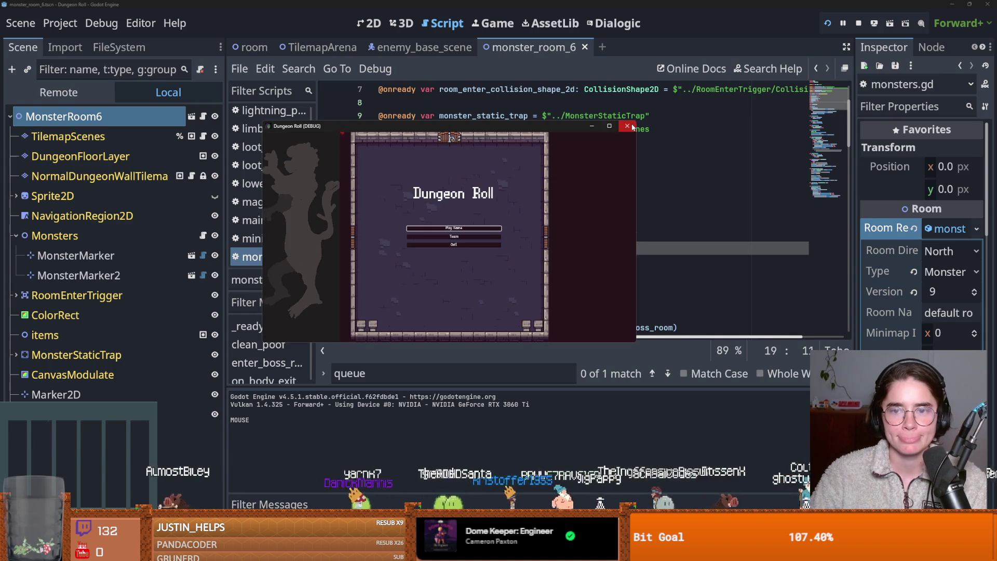
pyautogui.click(628, 126)
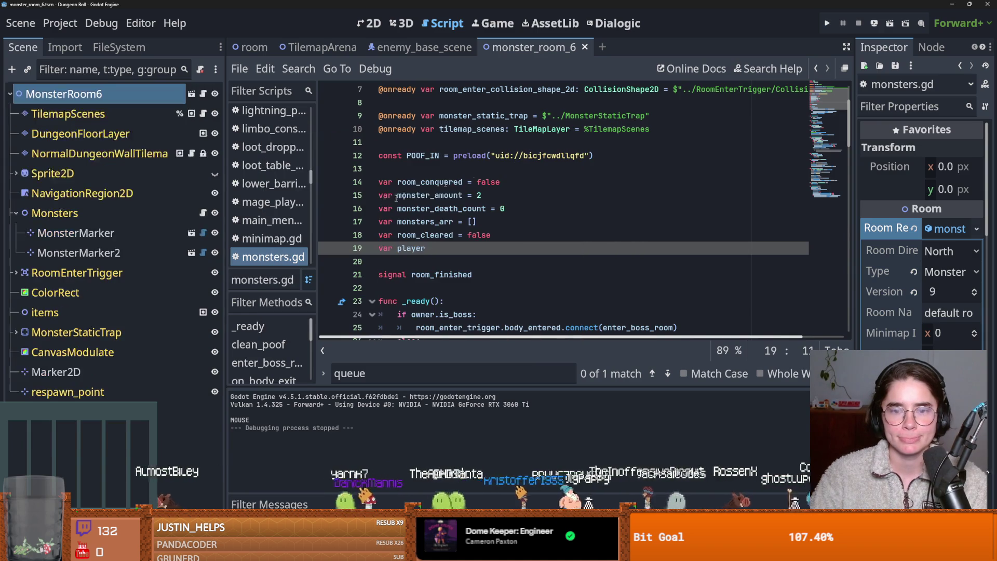
pyautogui.click(431, 195)
pyautogui.hotkey('ctrl', 's')
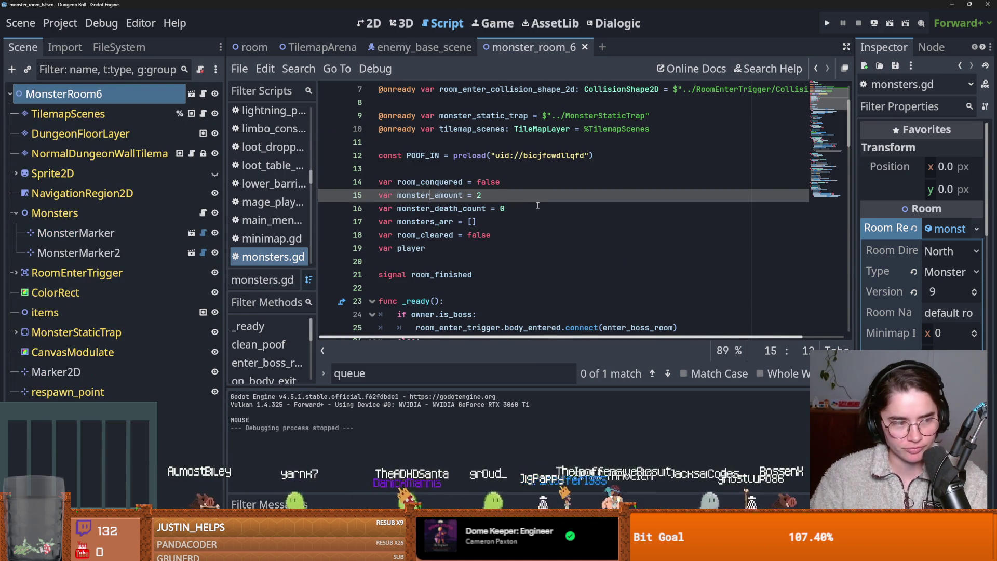
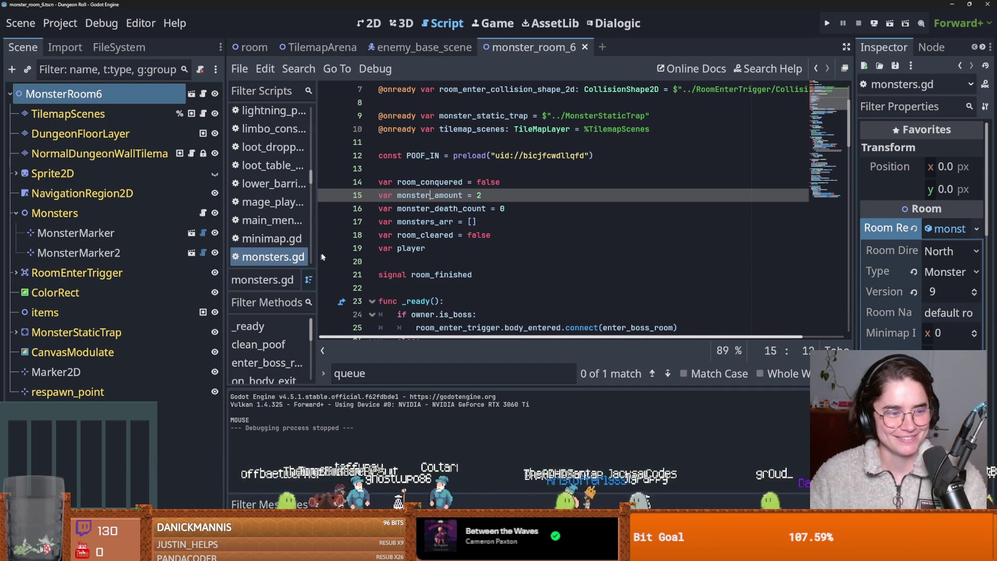
# Save monsters.gd and the room scene, including the room_finished signal declaration.
pyautogui.click(391, 254)
pyautogui.hotkey('ctrl', 's')
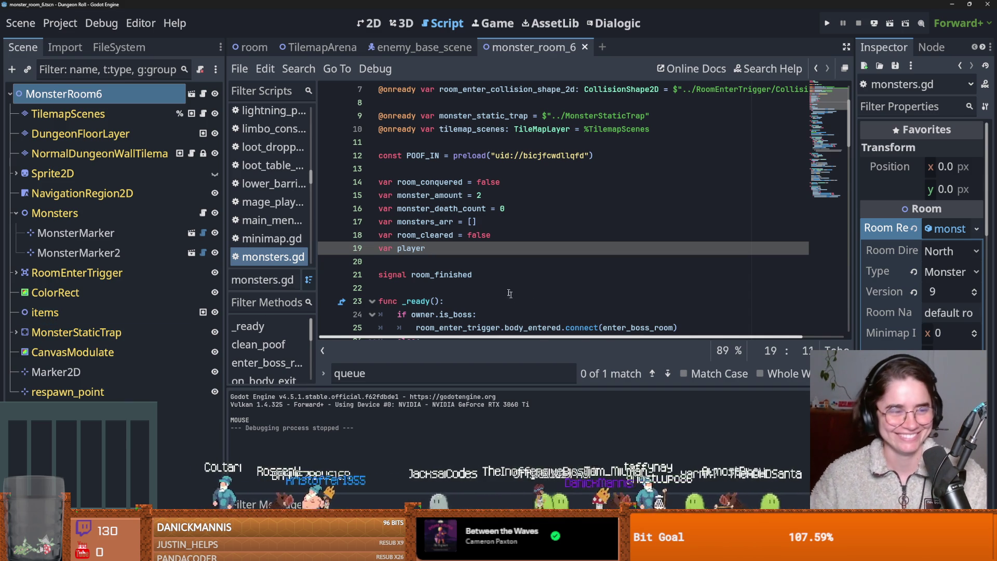
pyautogui.click(503, 271)
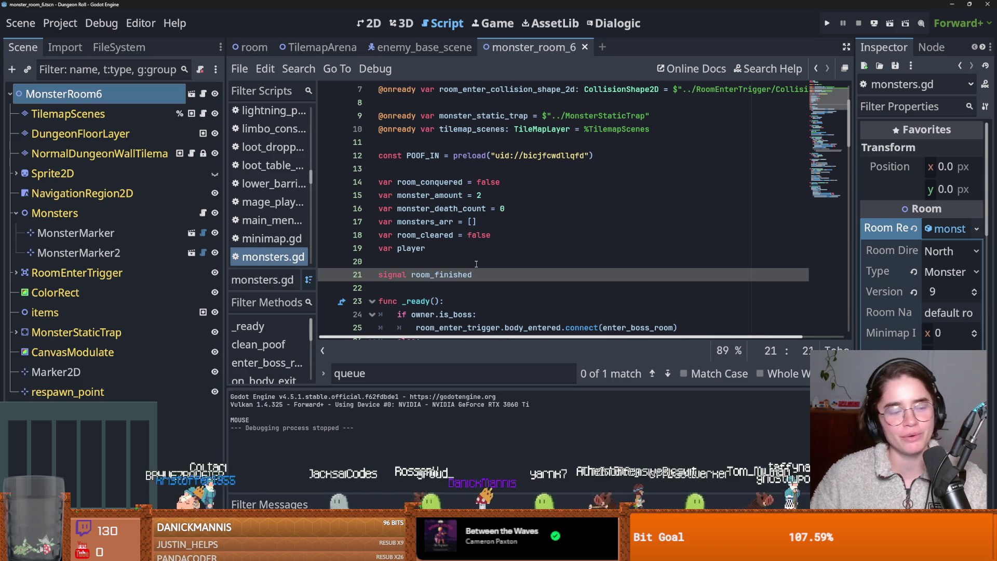
pyautogui.hotkey('ctrl', 's')
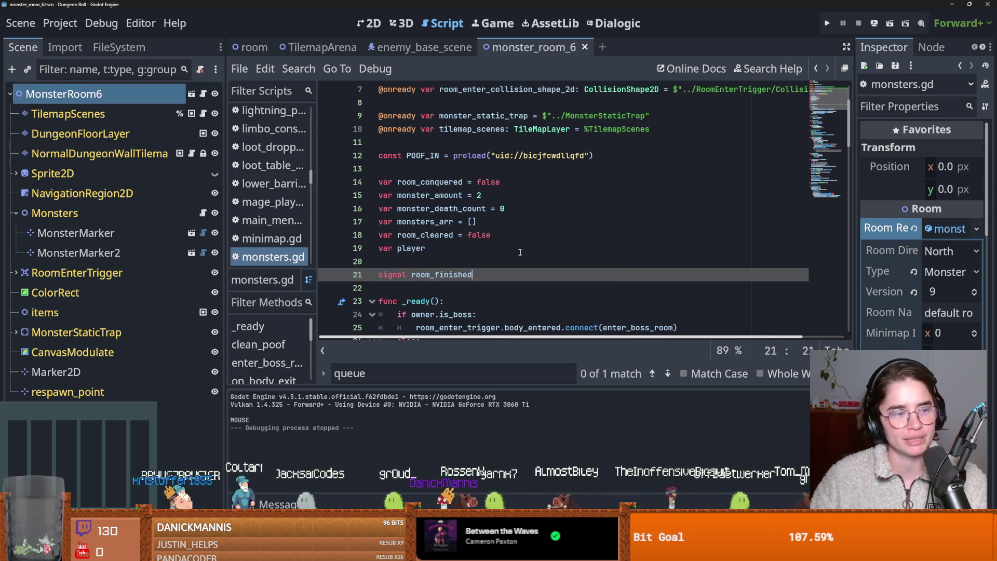
# Show the FileSystem dock and select its 'archer' filter text.
pyautogui.scroll(2, 520, 244)
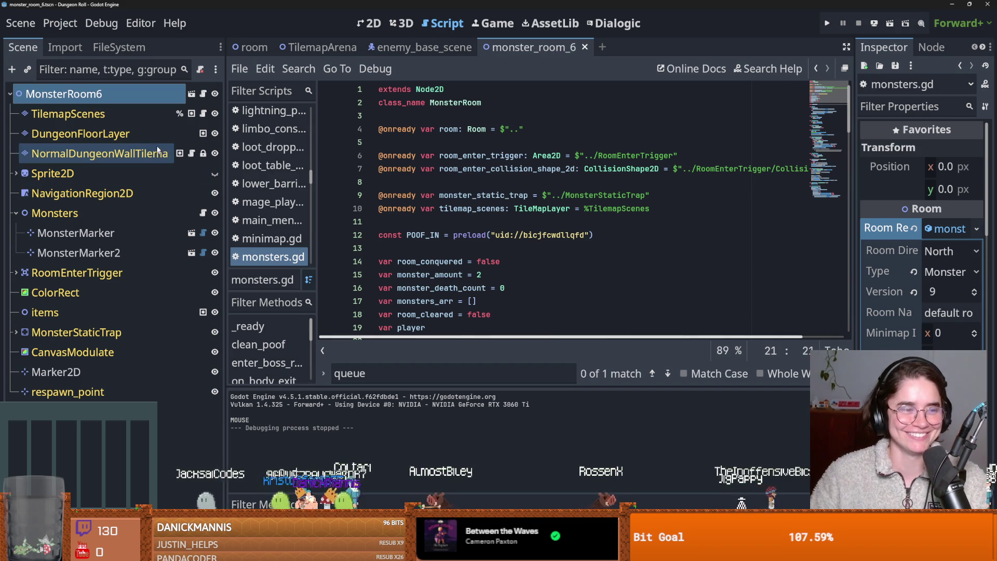
pyautogui.click(97, 46)
pyautogui.doubleClick(85, 92)
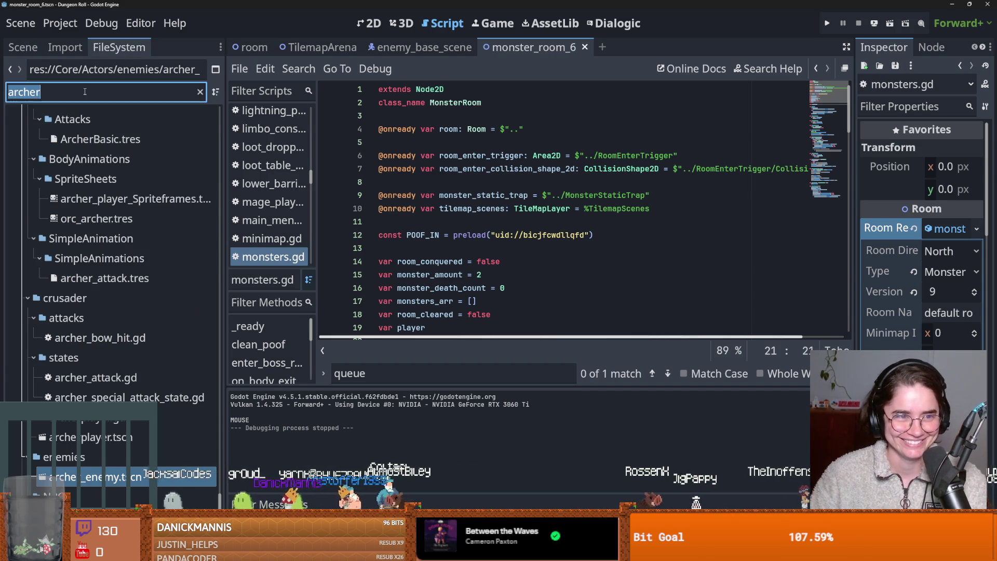
# Filter the FileSystem for 'marie' and open MarieCurie.tscn.
pyautogui.press('BackSpace')
pyautogui.write('marie')
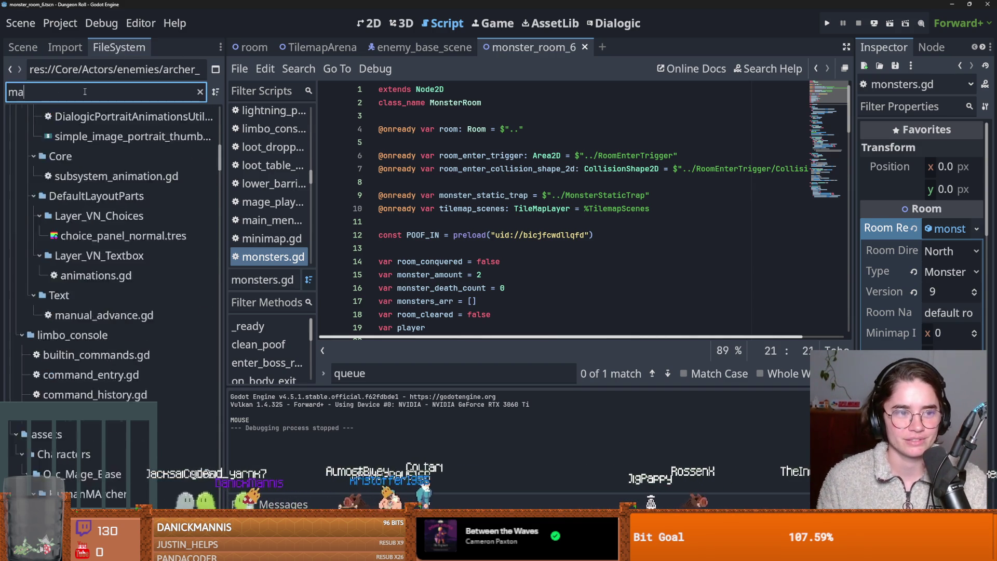
pyautogui.doubleClick(108, 328)
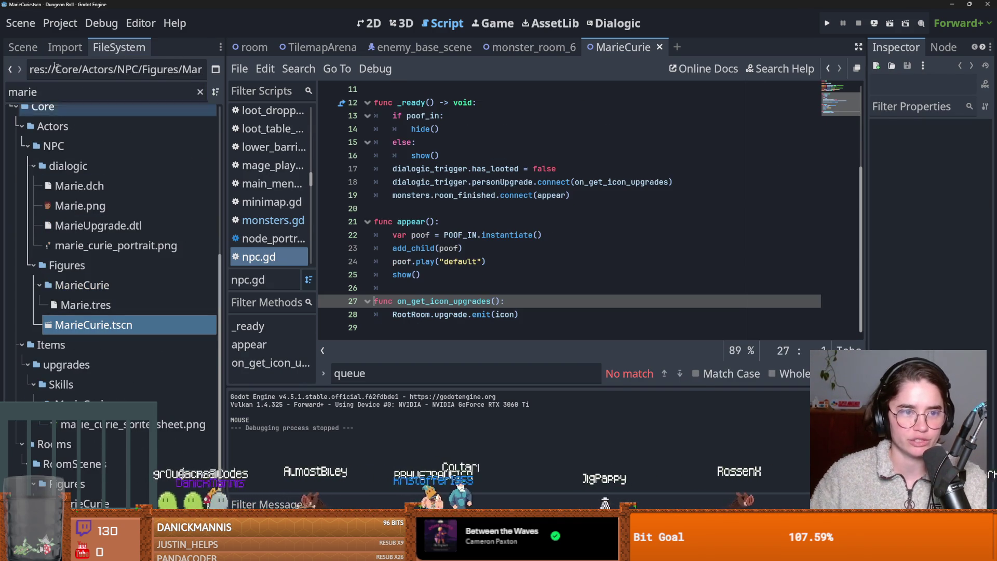
# Review the DialogicTrigger node's dialogic_trigger.gd script, then quick-open CharacterOverlay.tscn.
pyautogui.click(22, 47)
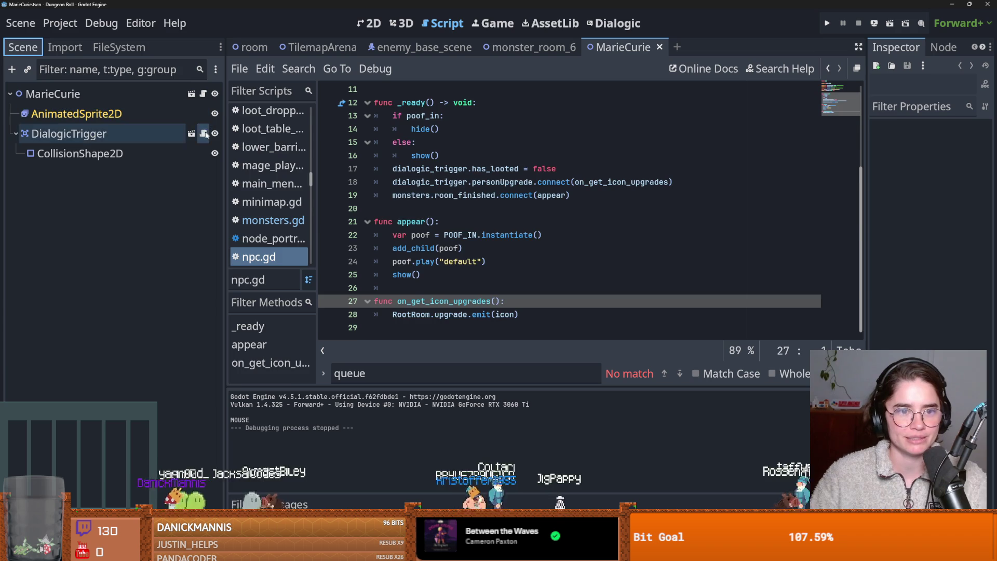
pyautogui.click(203, 134)
pyautogui.scroll(-2, 475, 229)
pyautogui.scroll(-2, 474, 230)
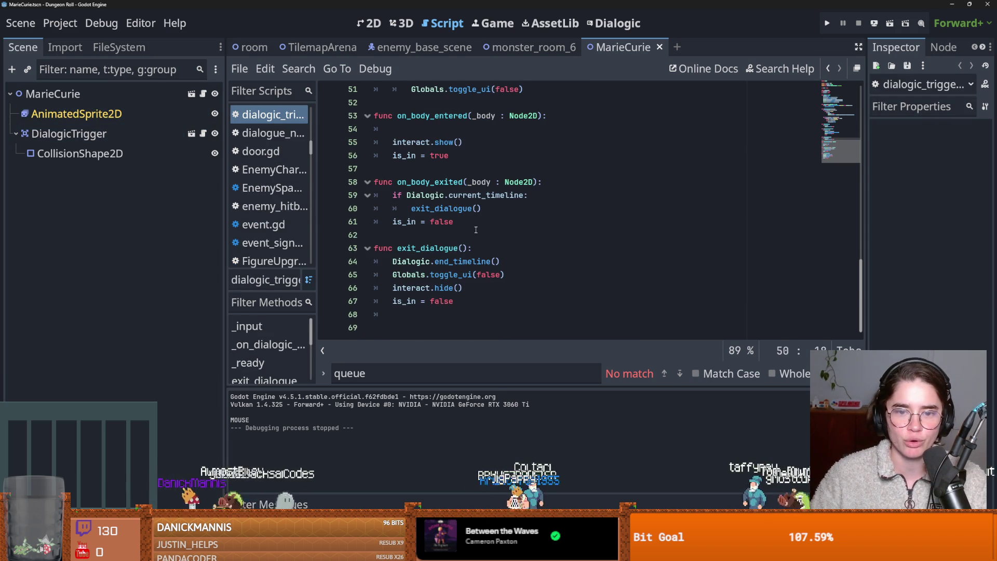
pyautogui.scroll(10, 539, 280)
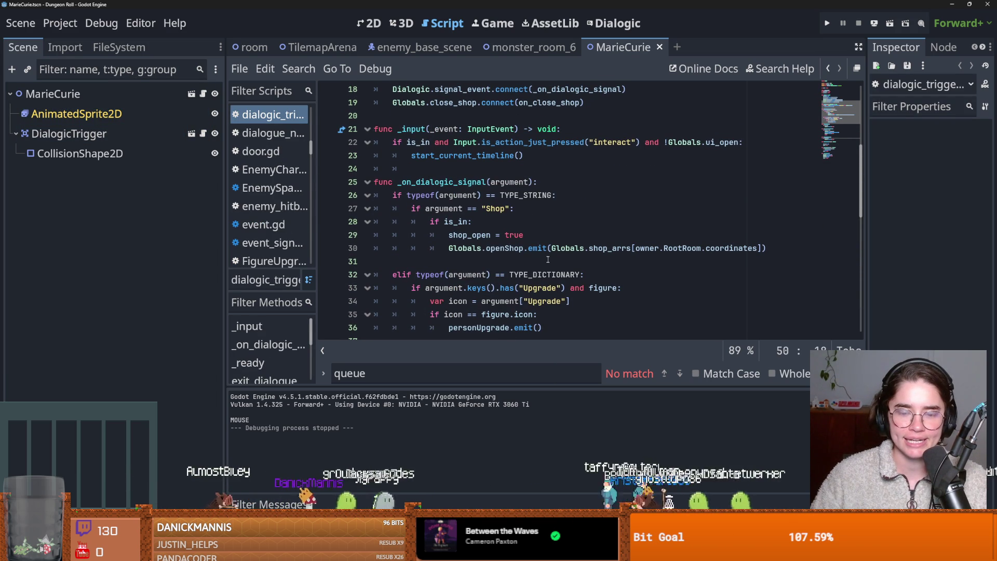
pyautogui.scroll(-2, 547, 259)
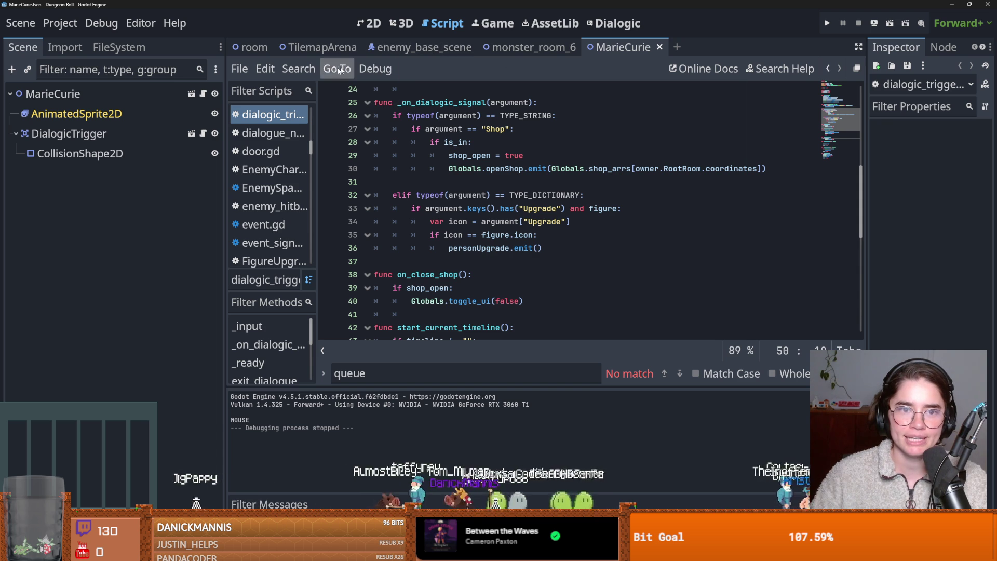
pyautogui.hotkey('ctrl', 'shift', 't')
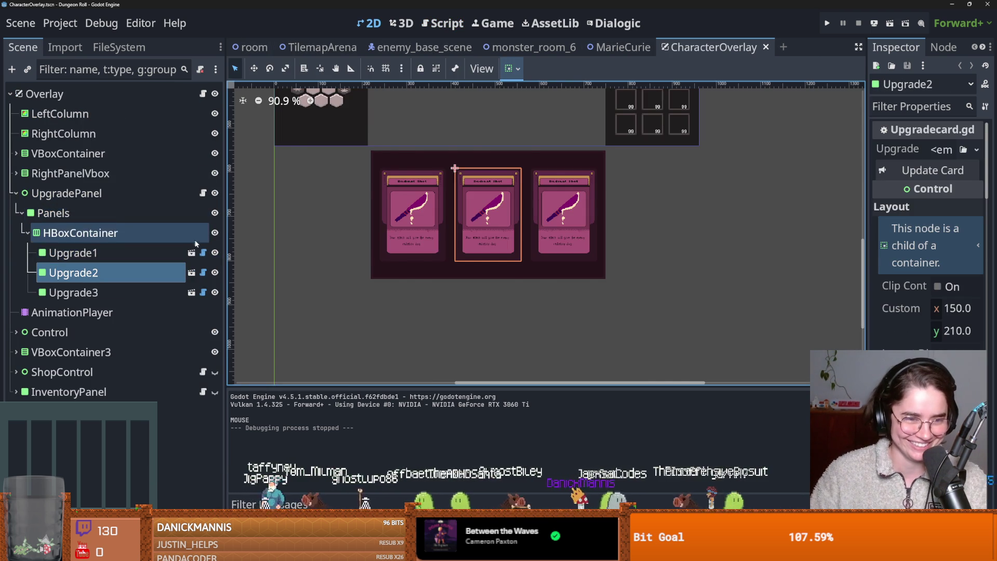
# Open the upgrade card's Upgradecard.gd script and find the on_upgrade_selected function.
pyautogui.click(203, 253)
pyautogui.scroll(-4, 503, 264)
pyautogui.scroll(2, 503, 263)
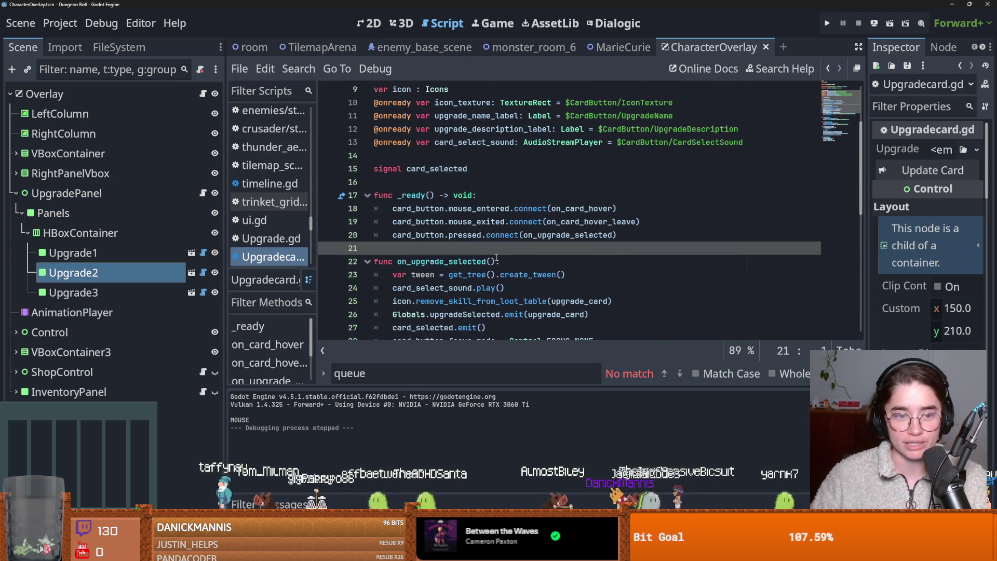
pyautogui.scroll(2, 474, 152)
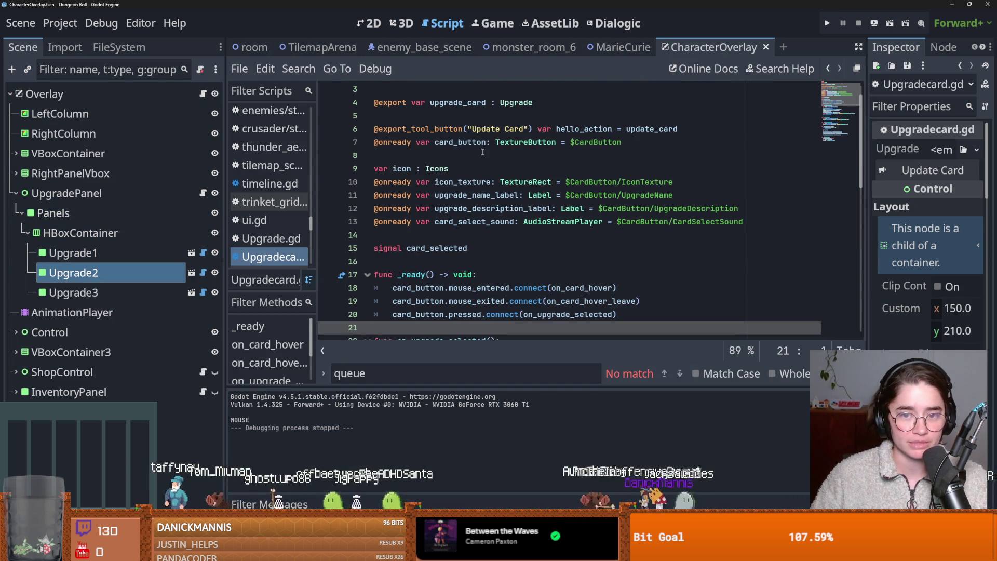
pyautogui.doubleClick(468, 142)
pyautogui.scroll(-4, 566, 195)
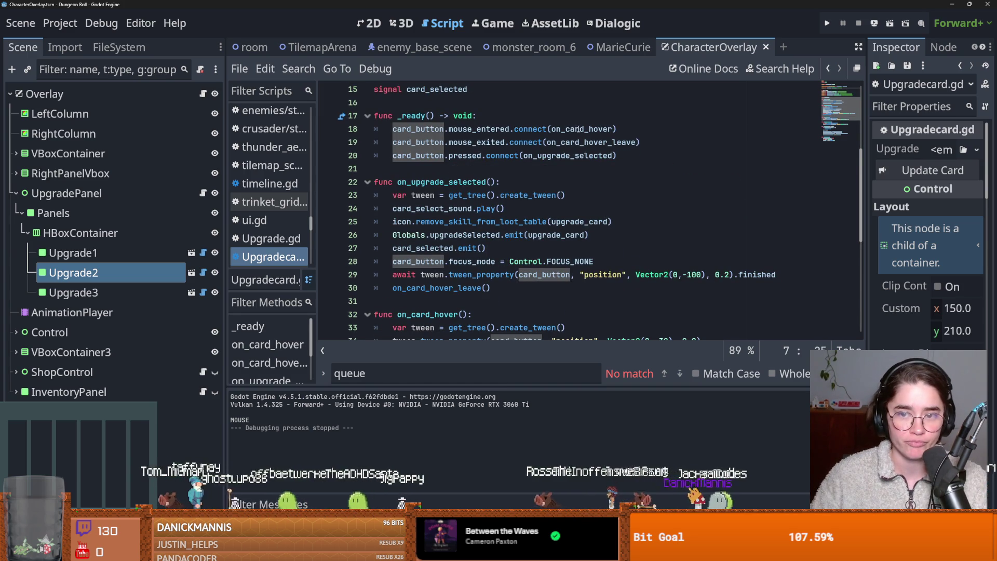
pyautogui.keyDown('ctrl'); pyautogui.click(572, 156); pyautogui.keyUp('ctrl')
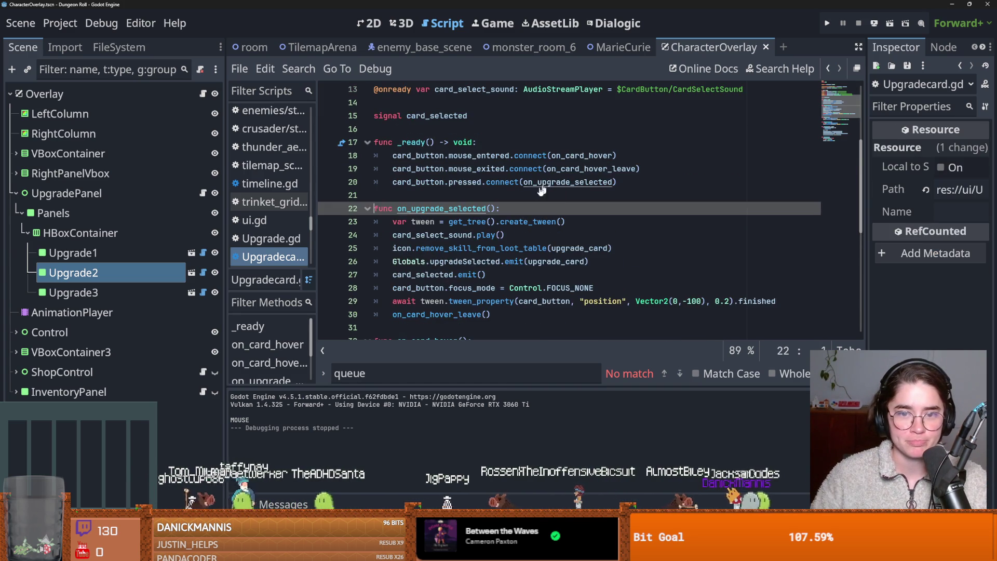
# Inspect the Globals.upgradeSelected emit call on line 26.
pyautogui.doubleClick(437, 222)
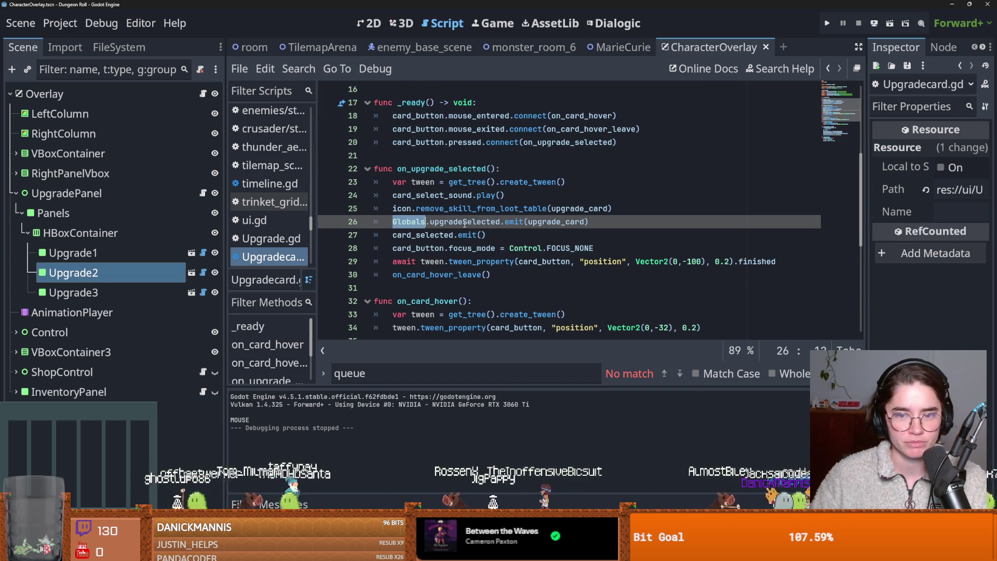
pyautogui.click(486, 222)
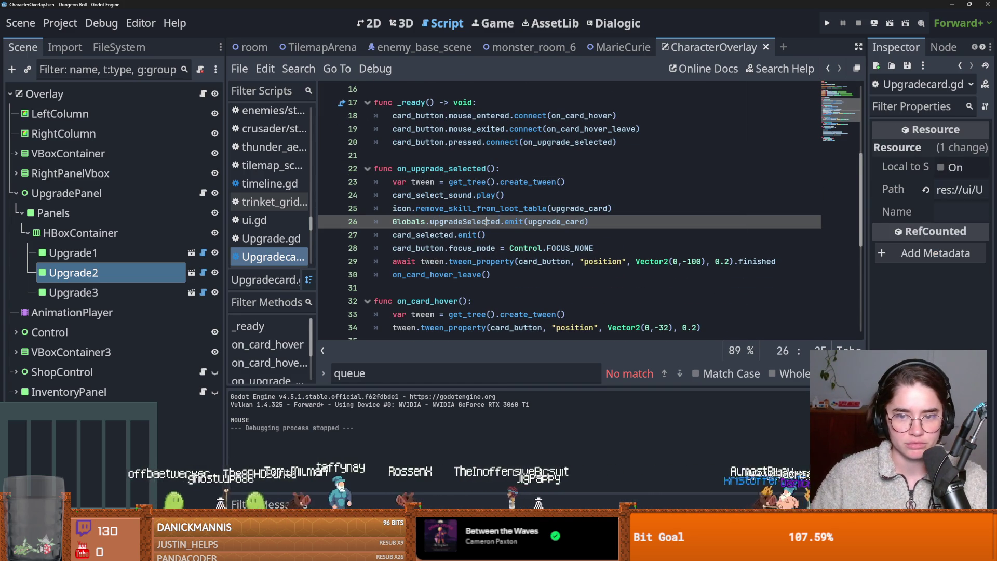
pyautogui.moveTo(486, 222)
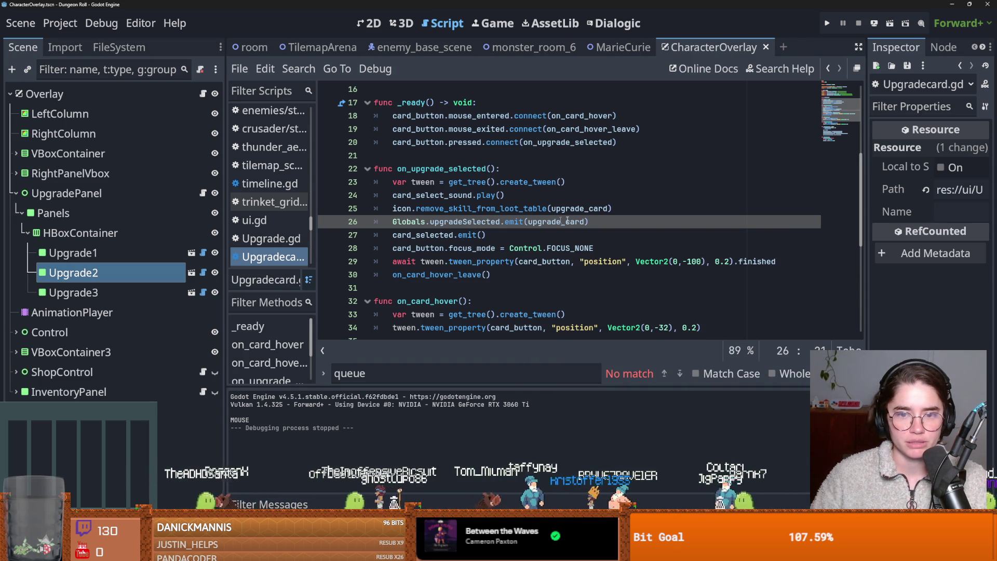
pyautogui.moveTo(593, 223); pyautogui.dragTo(393, 222)
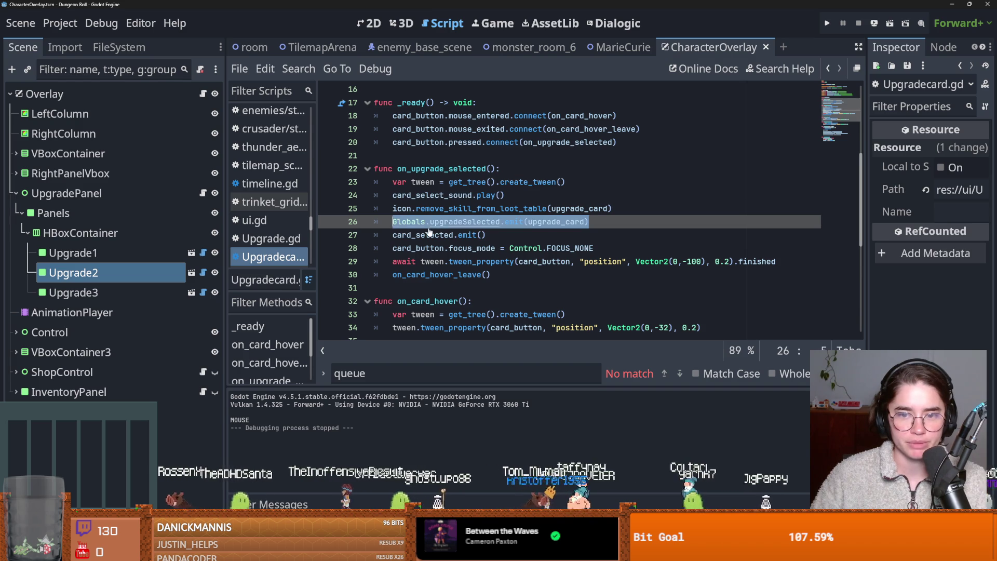
pyautogui.moveTo(500, 223); pyautogui.dragTo(393, 223)
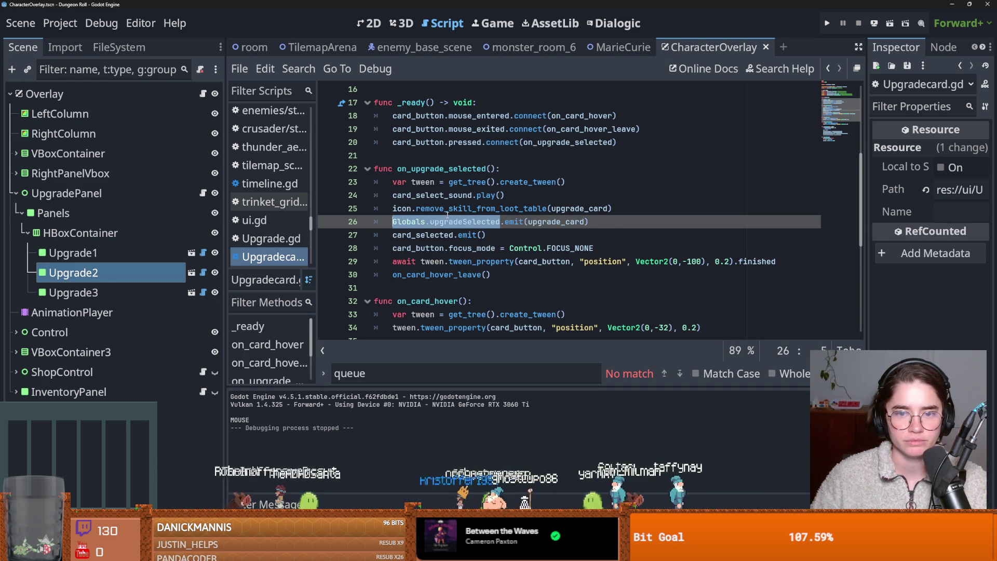
pyautogui.moveTo(447, 214)
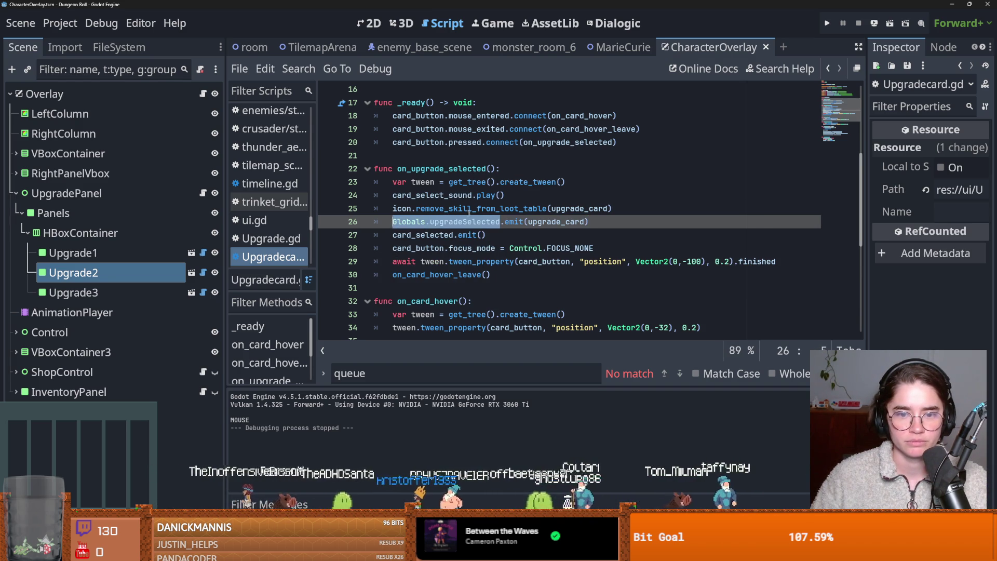
pyautogui.moveTo(477, 222)
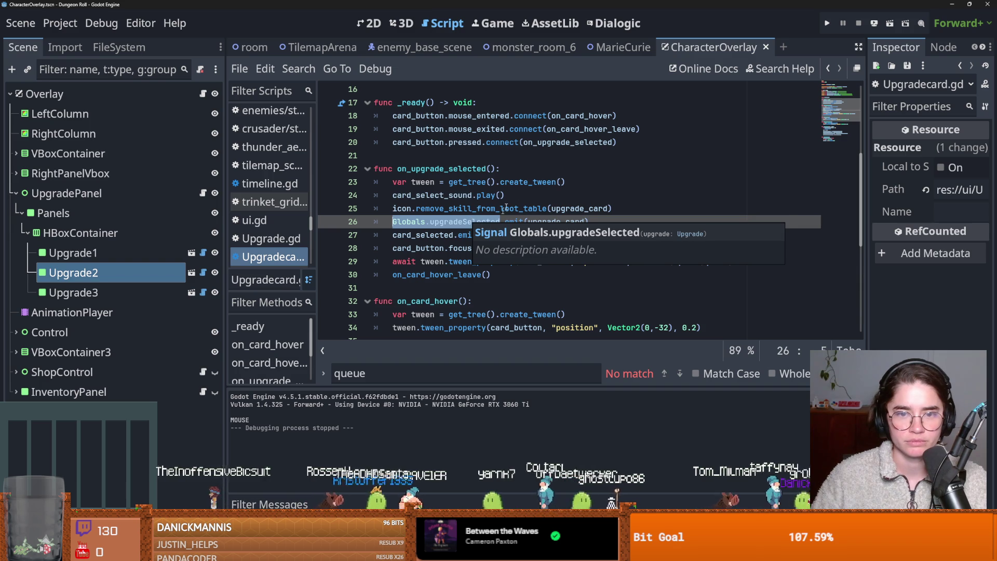
# Add Globals.ui_open(false) after the emit line, save, and return to MarieCurie's npc.gd.
pyautogui.click(594, 223)
pyautogui.press('Return')
pyautogui.write('Globals.')
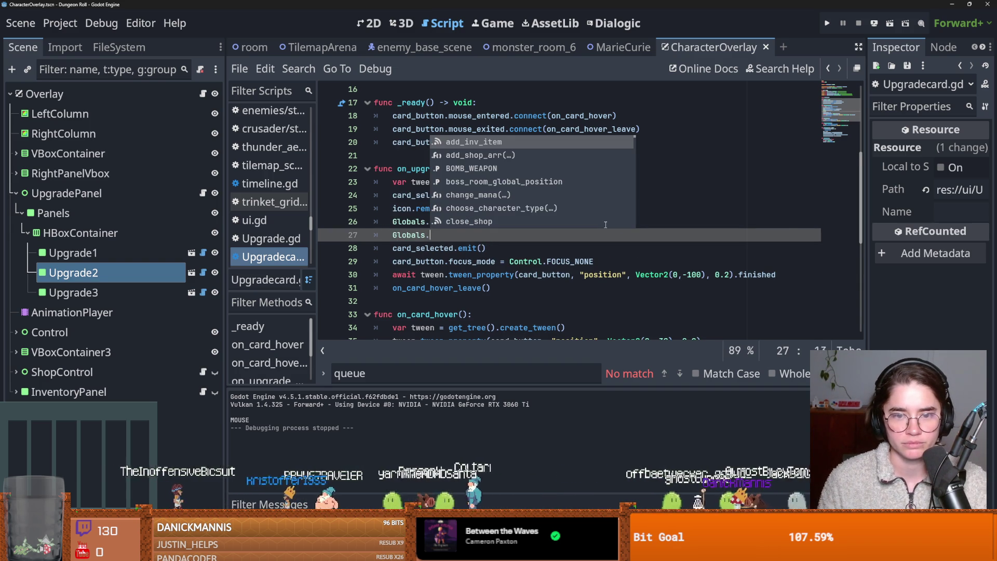
pyautogui.write('open')
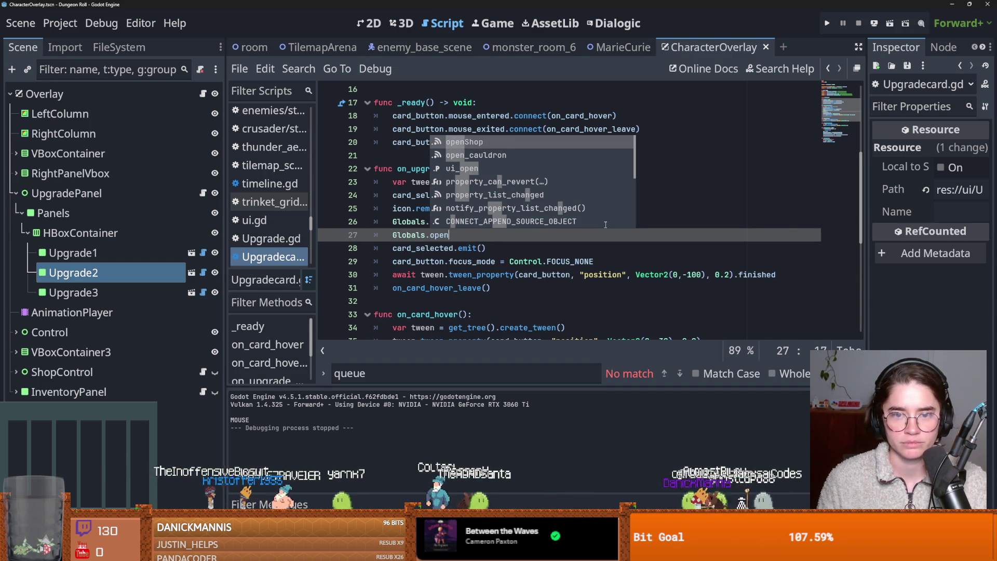
pyautogui.press('Down')
pyautogui.press('Down')
pyautogui.press('Return')
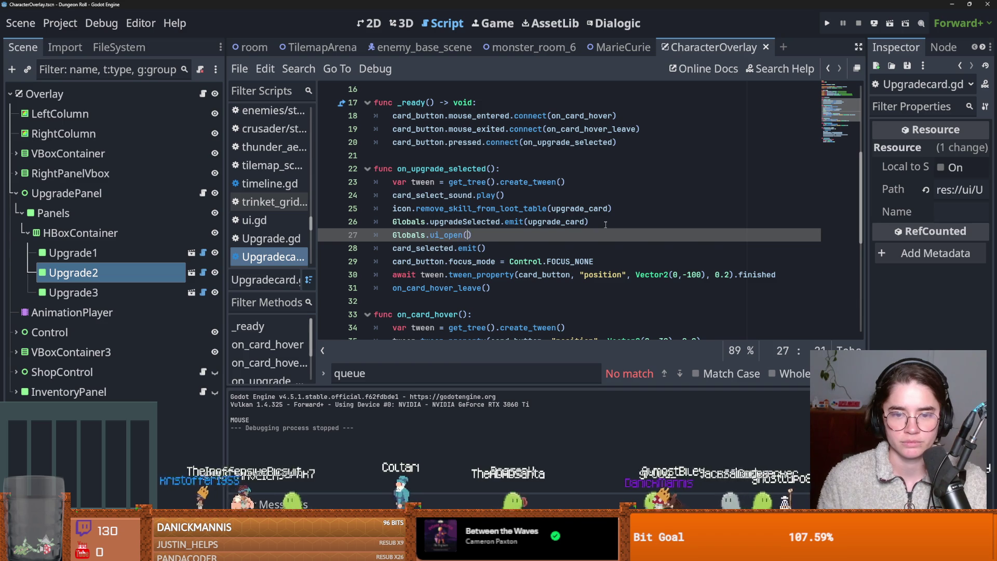
pyautogui.write('false')
pyautogui.hotkey('ctrl', 's')
pyautogui.click(622, 47)
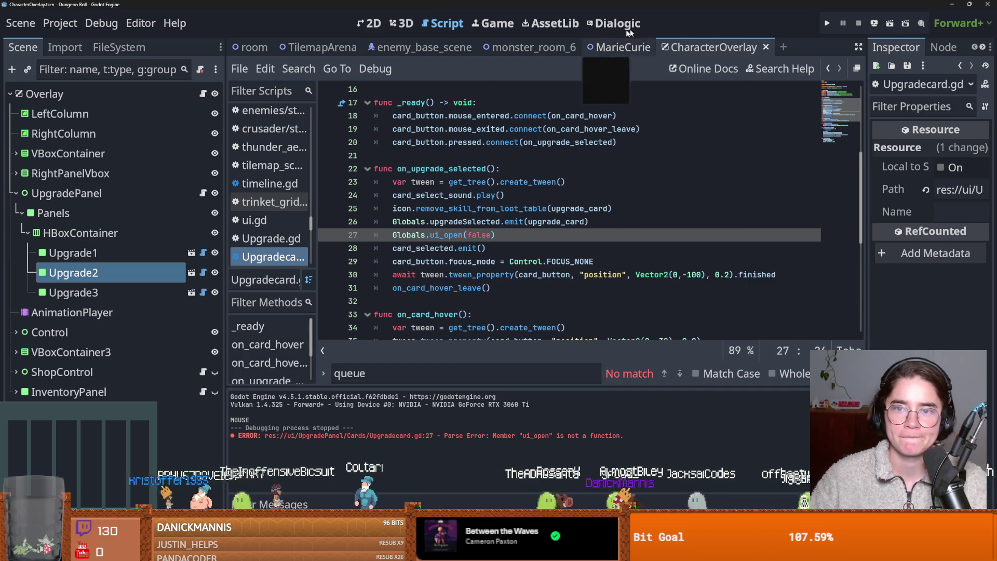
pyautogui.click(458, 314)
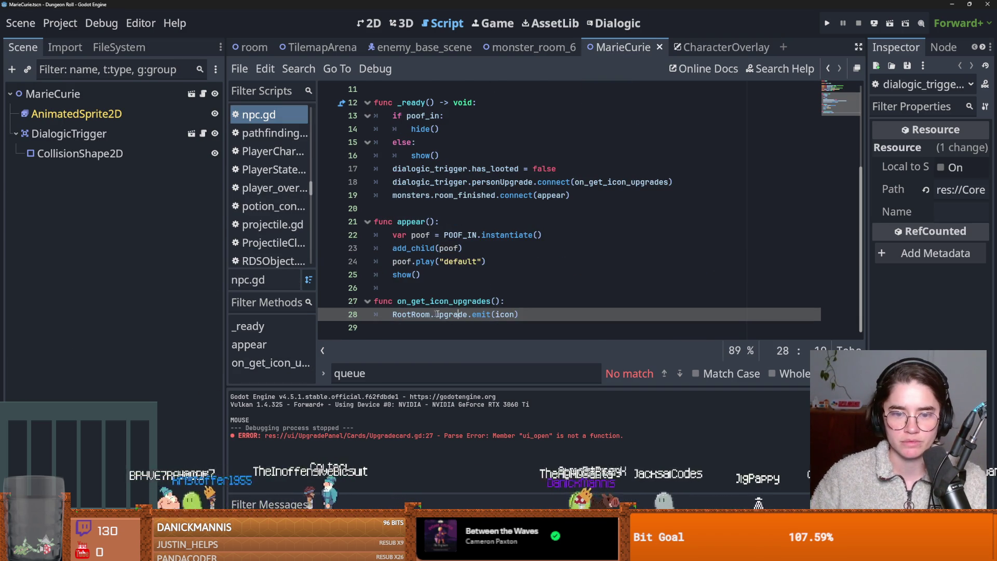
# In dialogic_trigger.gd, connect Globals.upgradeSelected to on_upgrade_selected below the close_shop connection.
pyautogui.scroll(3, 429, 253)
pyautogui.scroll(-3, 429, 253)
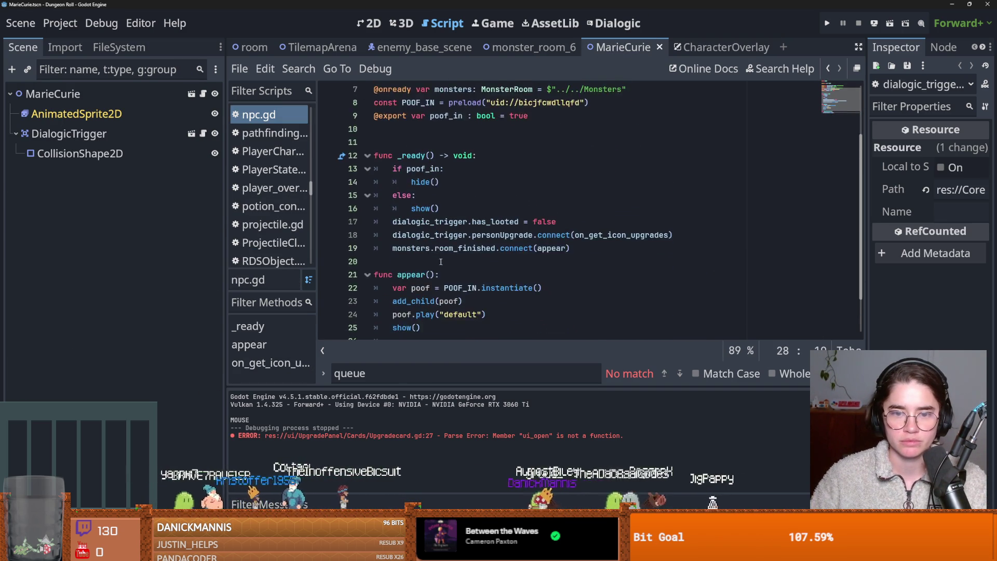
pyautogui.scroll(1, 333, 148)
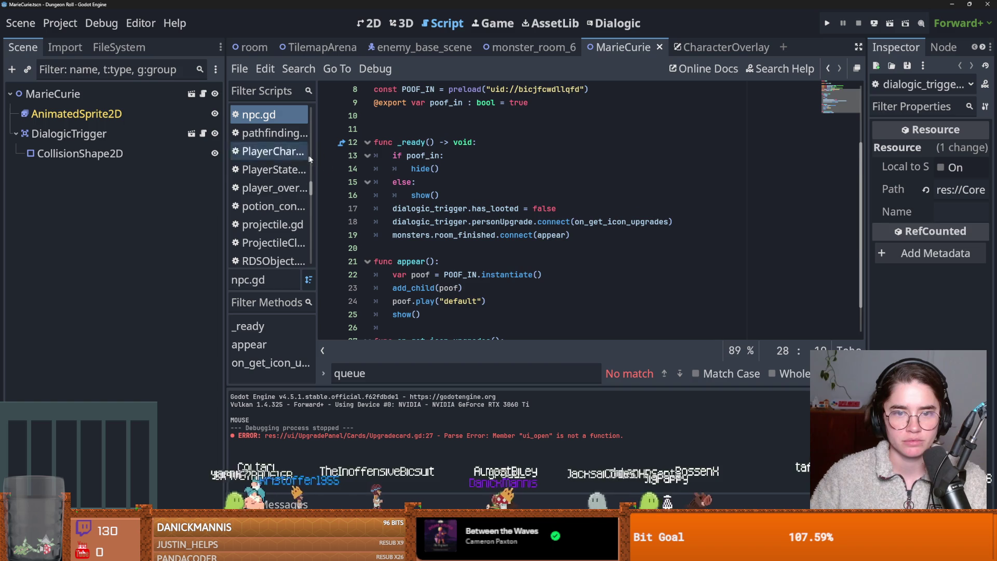
pyautogui.click(202, 135)
pyautogui.scroll(4, 465, 218)
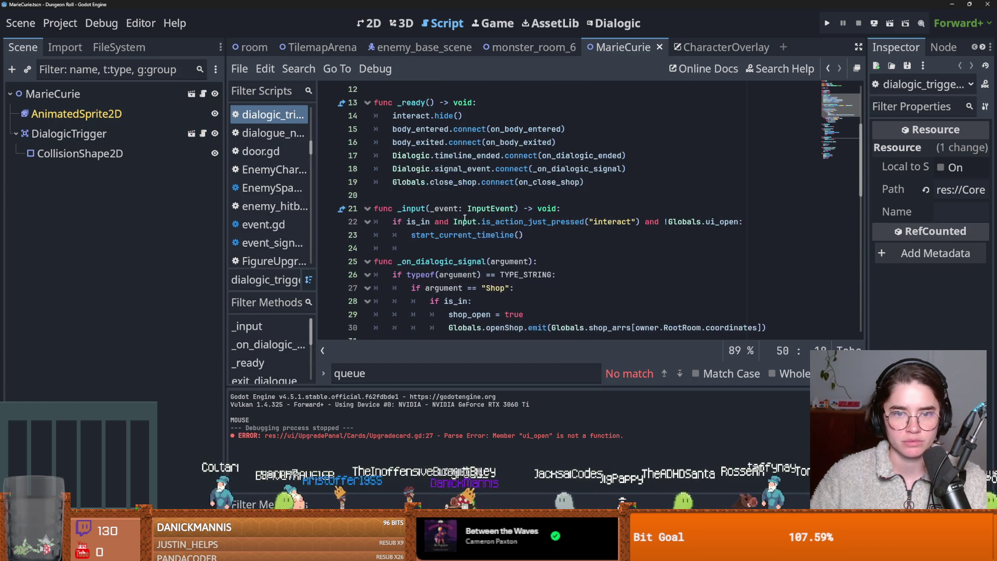
pyautogui.click(619, 184)
pyautogui.press('Return')
pyautogui.write('Globals.upgradeSelected')
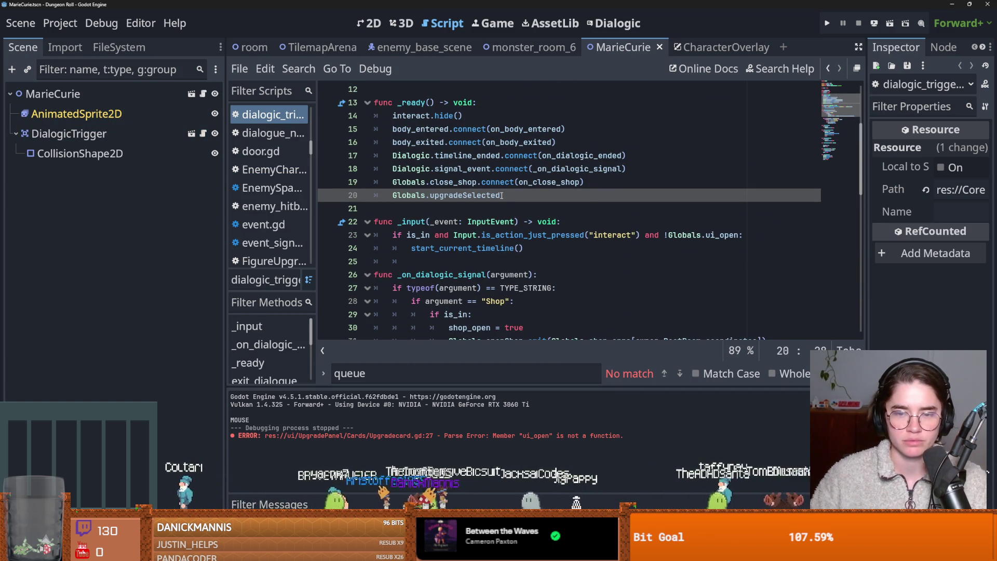
pyautogui.write('.con')
pyautogui.press('Return')
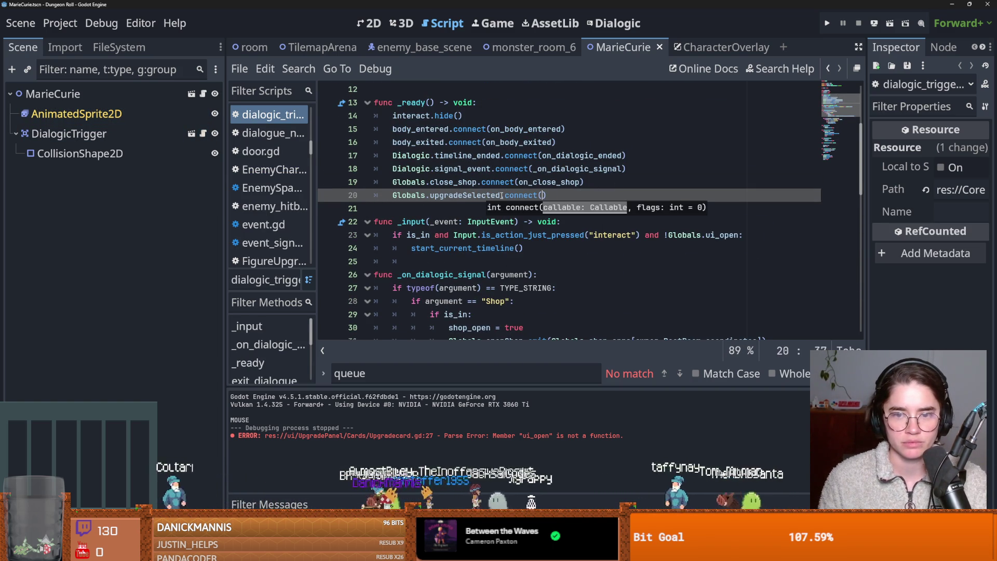
pyautogui.write('n_upgrade_seledc')
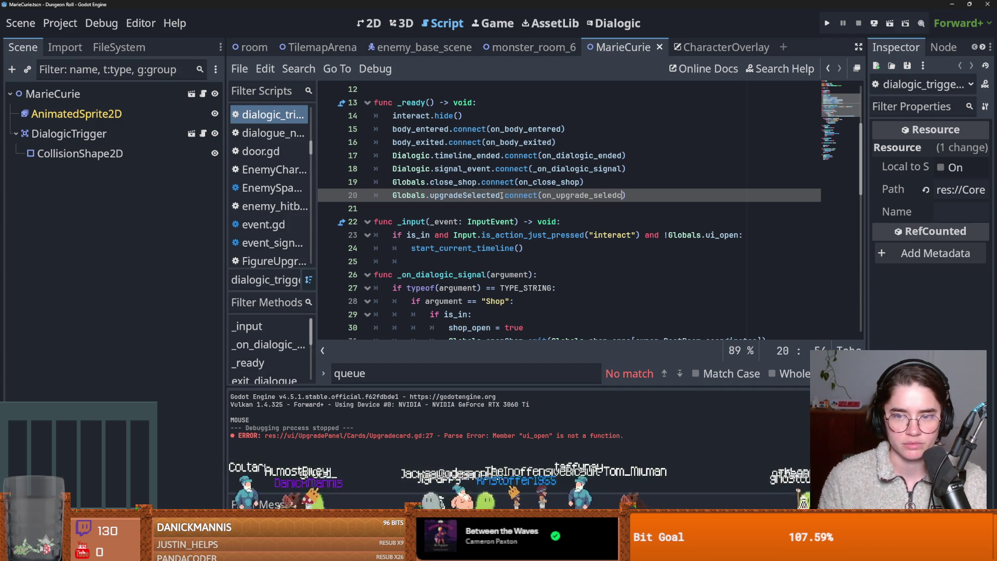
pyautogui.write('ted')
# Declare a new is_upgrading variable with the other variable declarations.
pyautogui.doubleClick(581, 196)
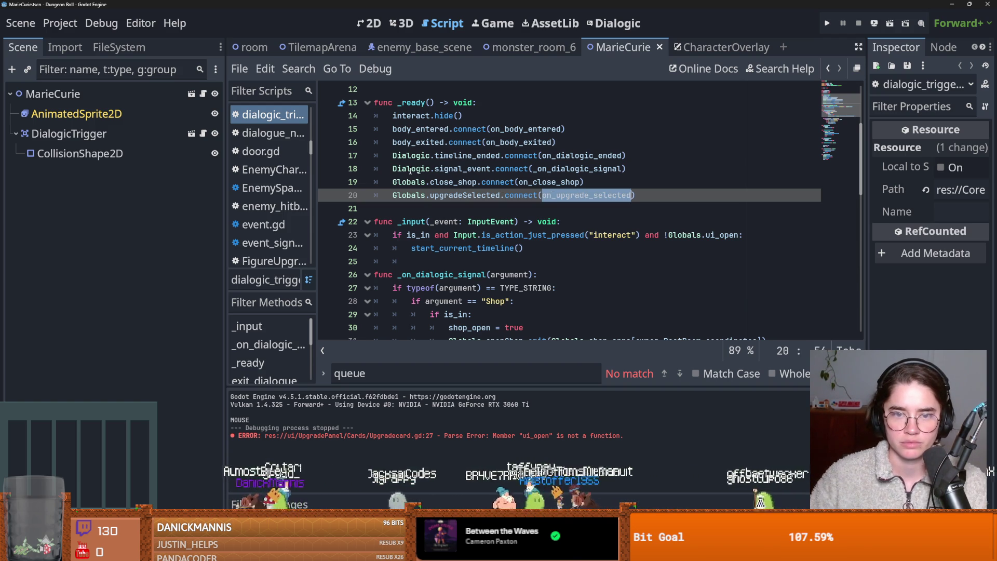
pyautogui.scroll(2, 520, 208)
pyautogui.click(404, 155)
pyautogui.press('Return')
pyautogui.write('var')
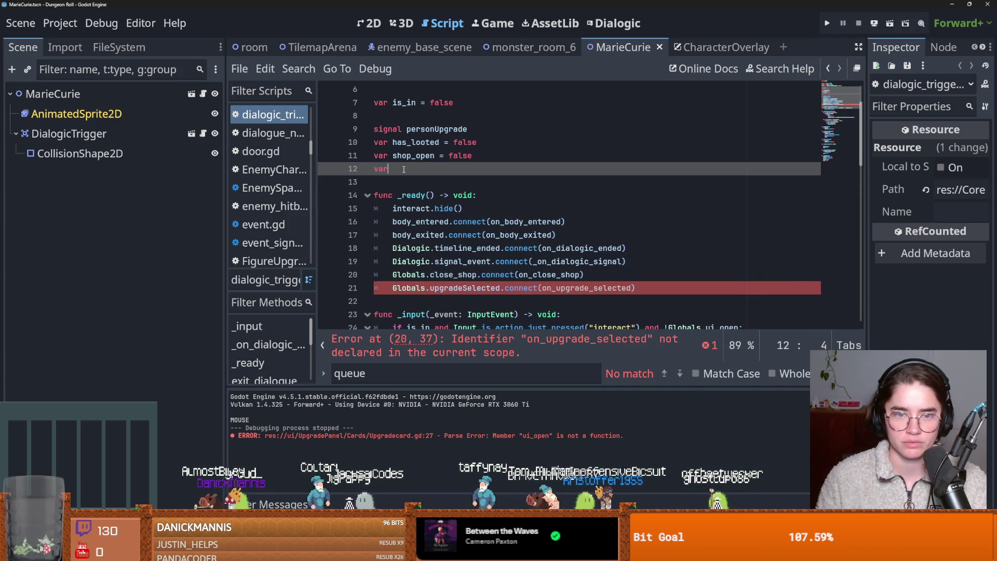
pyautogui.write(' is_upgrading')
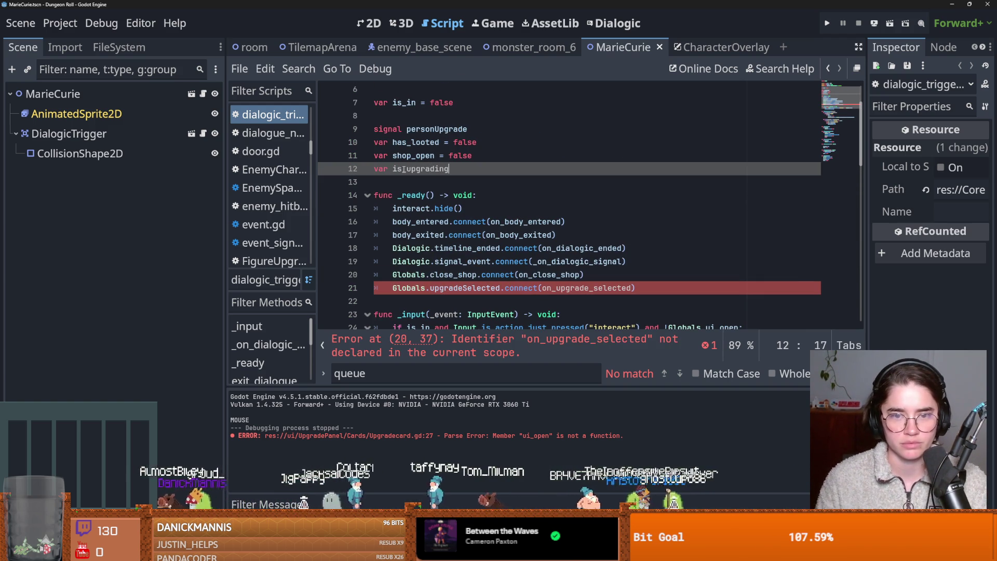
pyautogui.write(' = false')
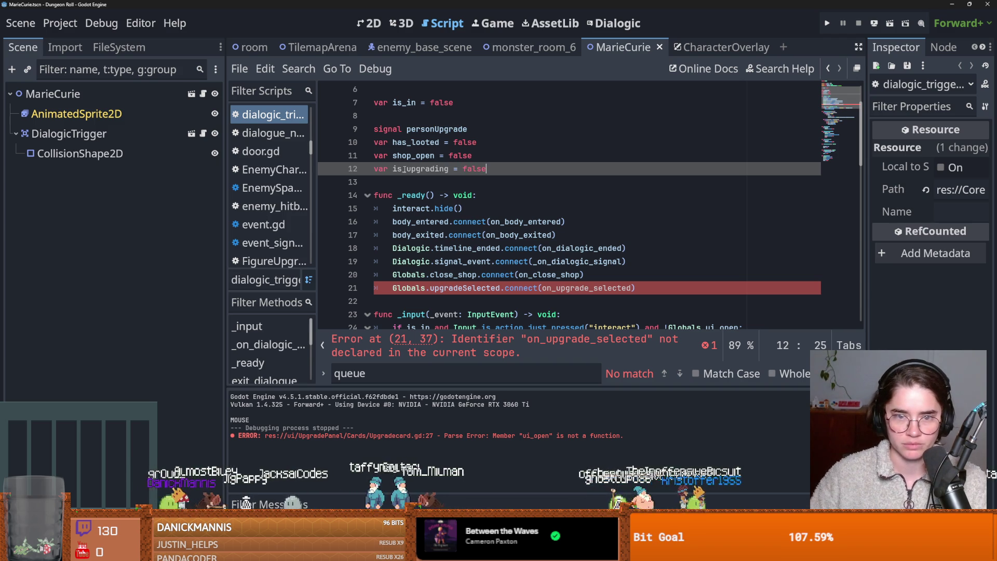
pyautogui.doubleClick(404, 169)
pyautogui.hotkey('ctrl', 'c')
# Add 'and !is_upgrading' to the interact condition in _input.
pyautogui.scroll(-4, 438, 165)
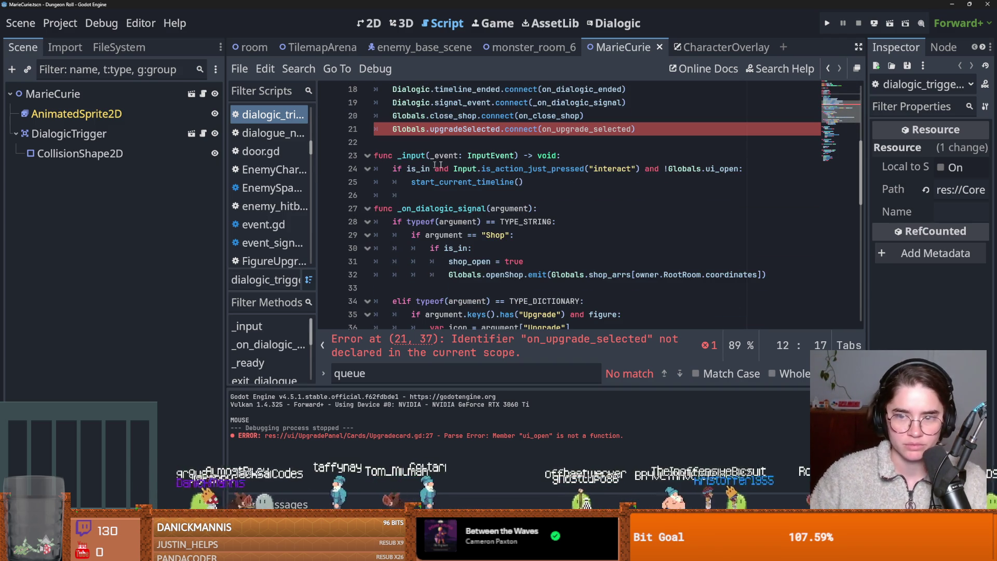
pyautogui.click(739, 168)
pyautogui.write('and')
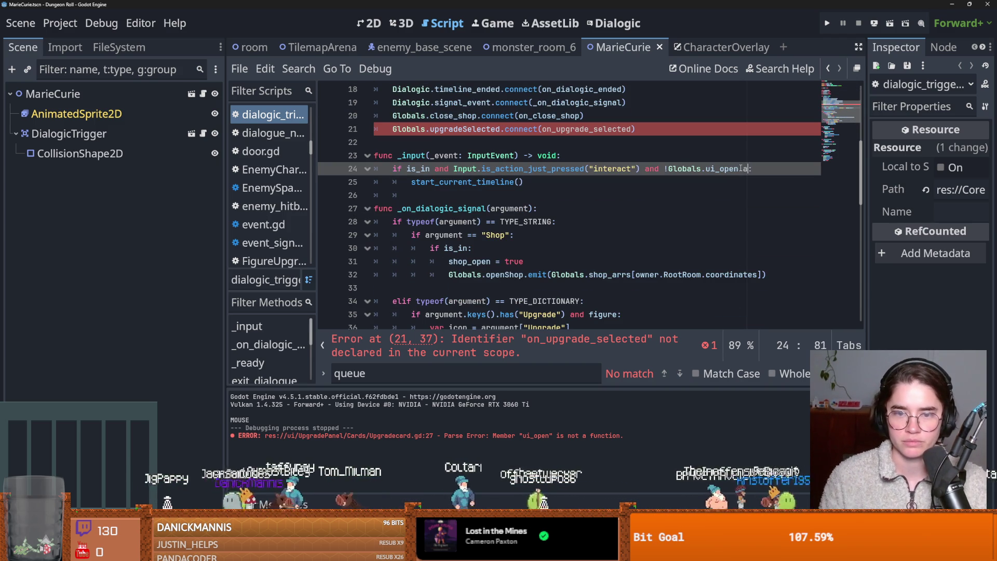
pyautogui.hotkey('ctrl', 'v')
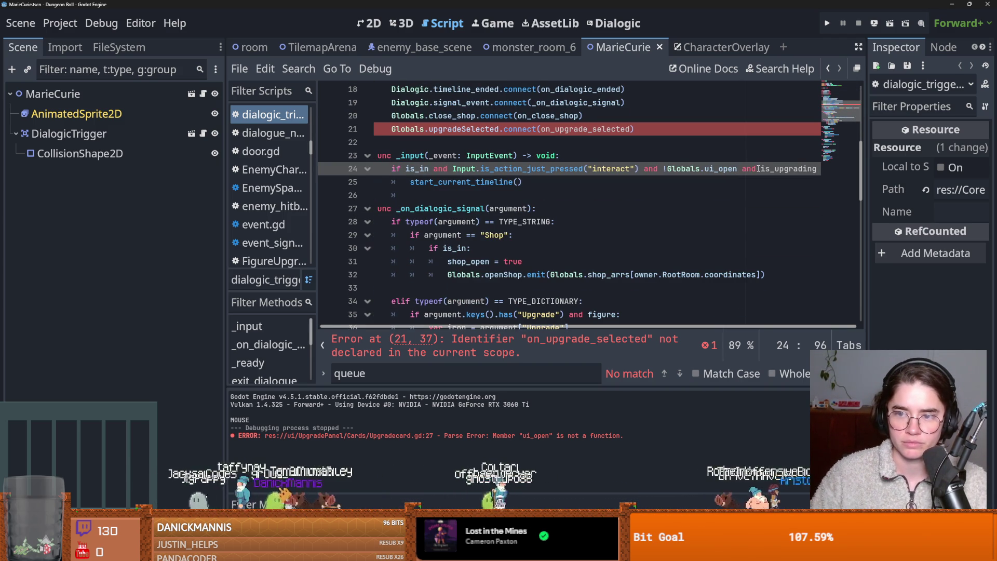
pyautogui.write('!')
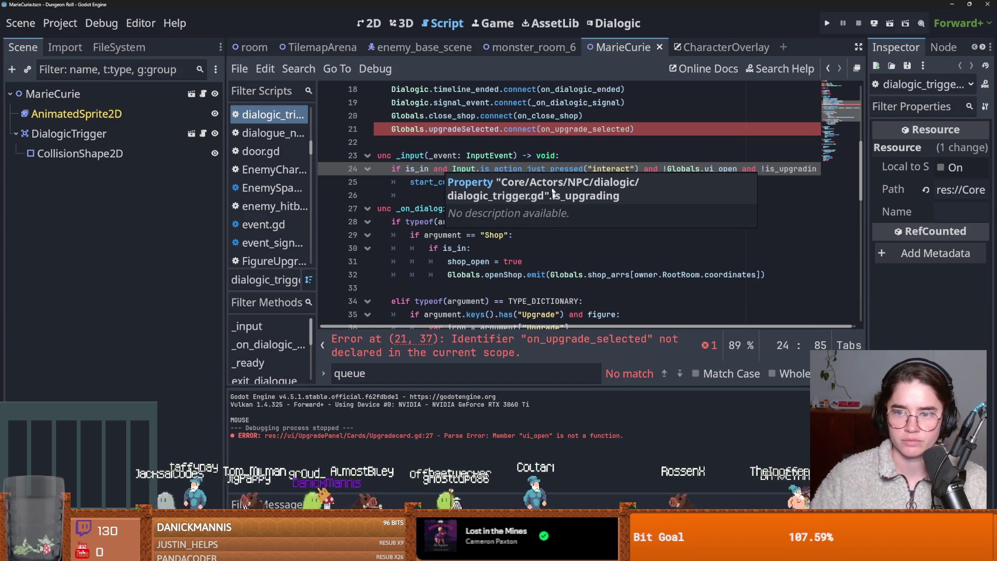
# Set is_upgrading = true inside the Upgrade branch of the signal handler.
pyautogui.click(563, 234)
pyautogui.scroll(-2, 582, 239)
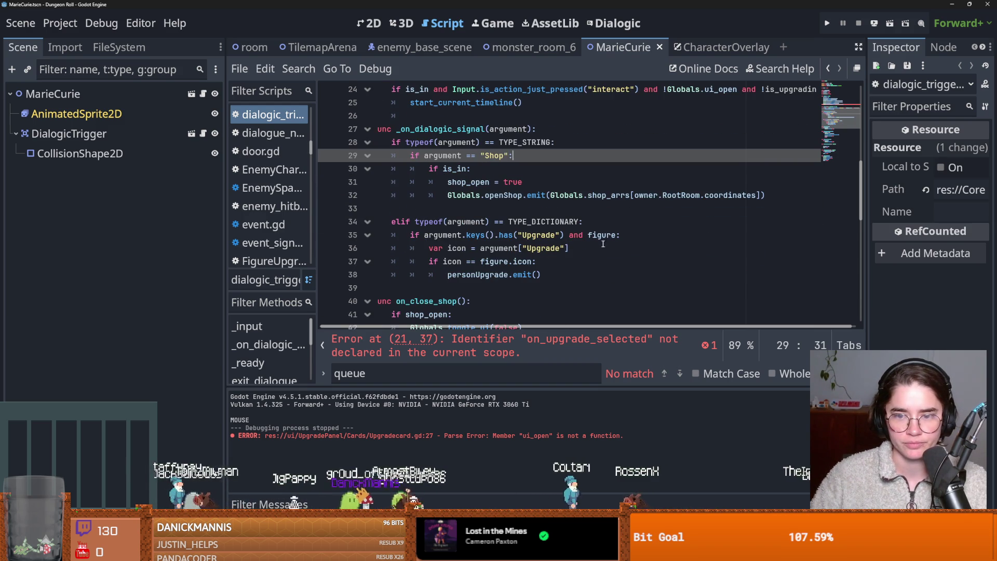
pyautogui.click(617, 235)
pyautogui.scroll(-1, 529, 246)
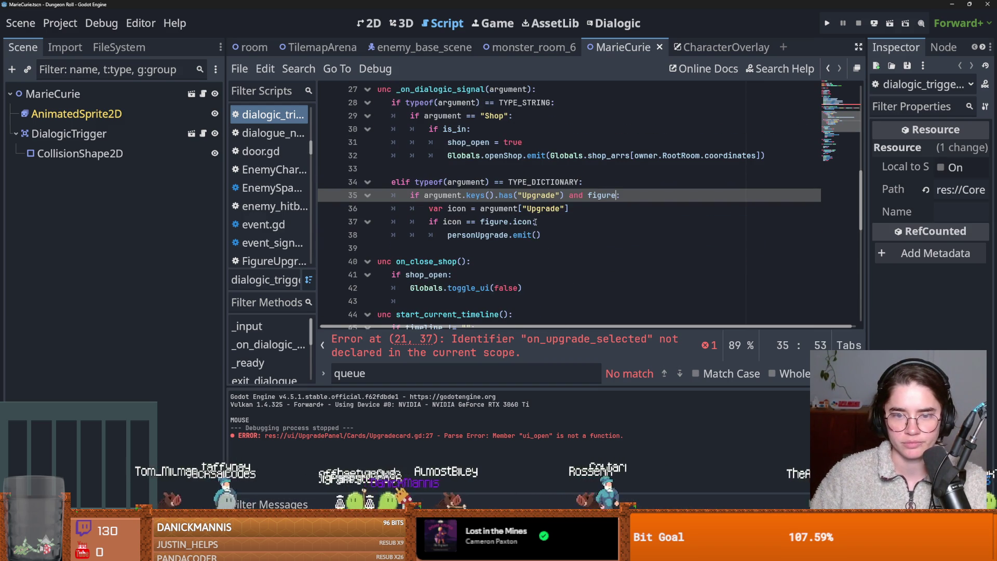
pyautogui.click(552, 221)
pyautogui.click(629, 196)
pyautogui.press('Return')
pyautogui.write('is_upgrading')
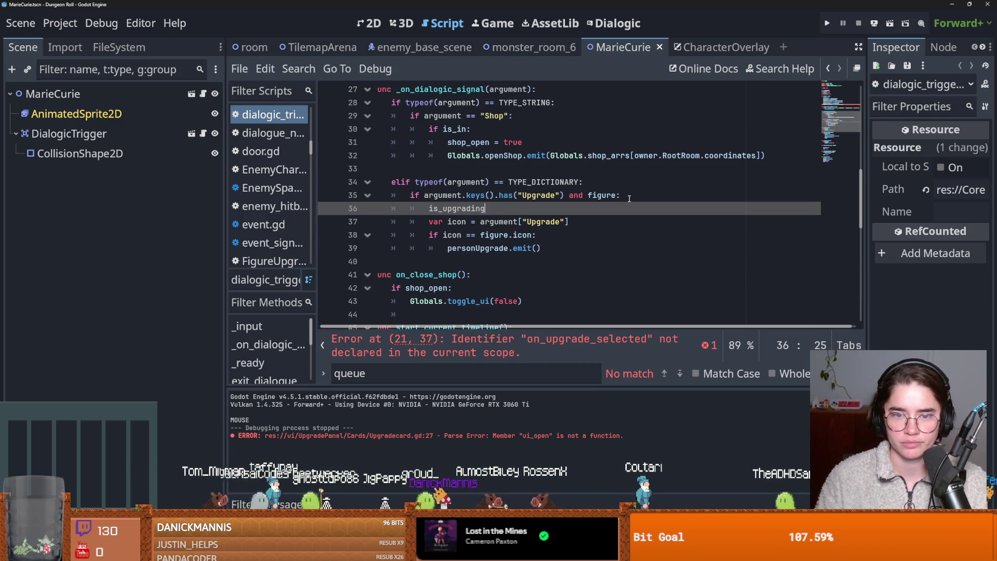
pyautogui.write(' = true')
pyautogui.click(691, 183)
pyautogui.scroll(1, 696, 200)
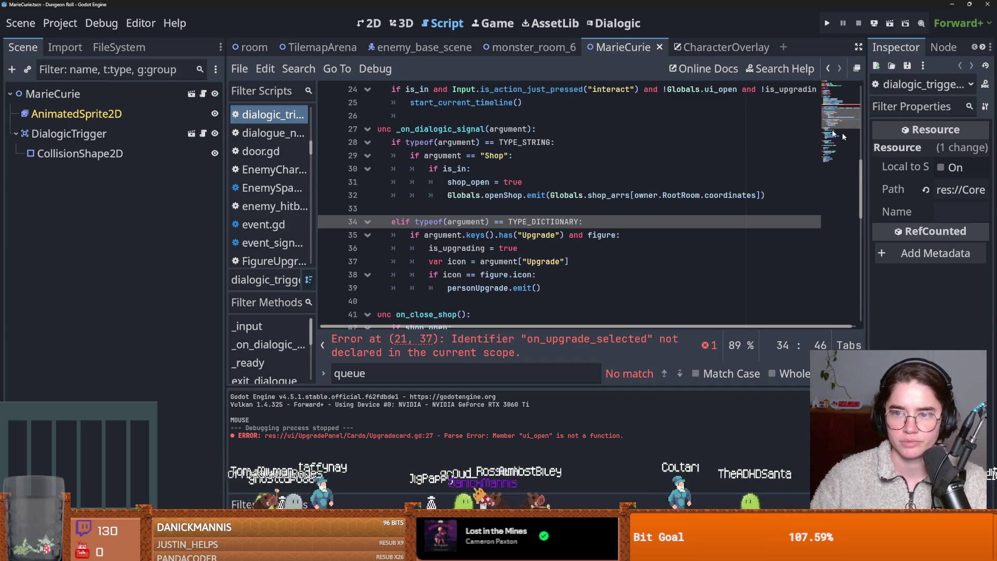
pyautogui.scroll(-2, 697, 201)
pyautogui.click(523, 172)
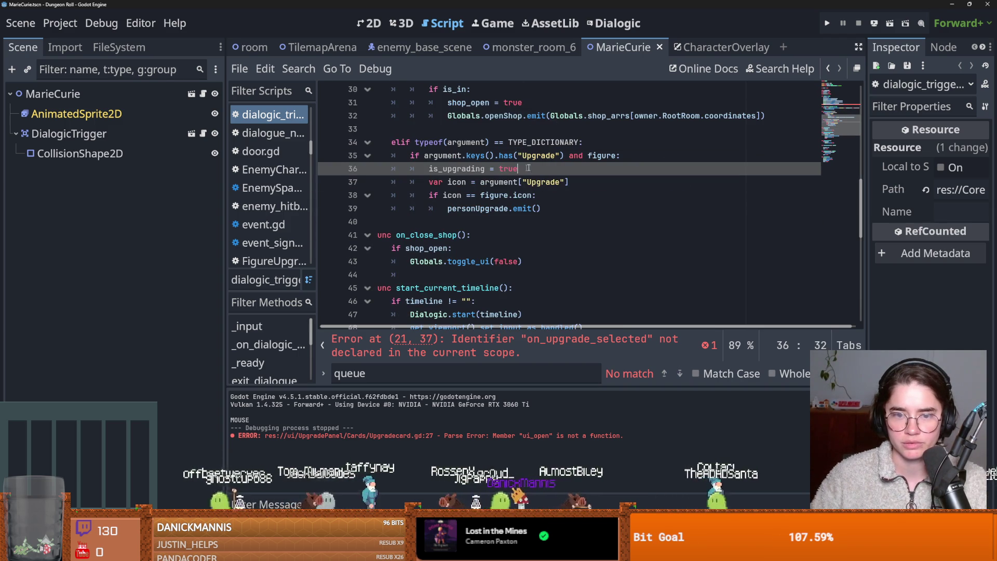
pyautogui.scroll(5, 438, 198)
# Add an on_upgrade_selected() function above _input that sets is_upgrading = false.
pyautogui.click(437, 198)
pyautogui.hotkey('ctrl', 'shift', 'Return')
pyautogui.hotkey('ctrl', 'shift', 'Return')
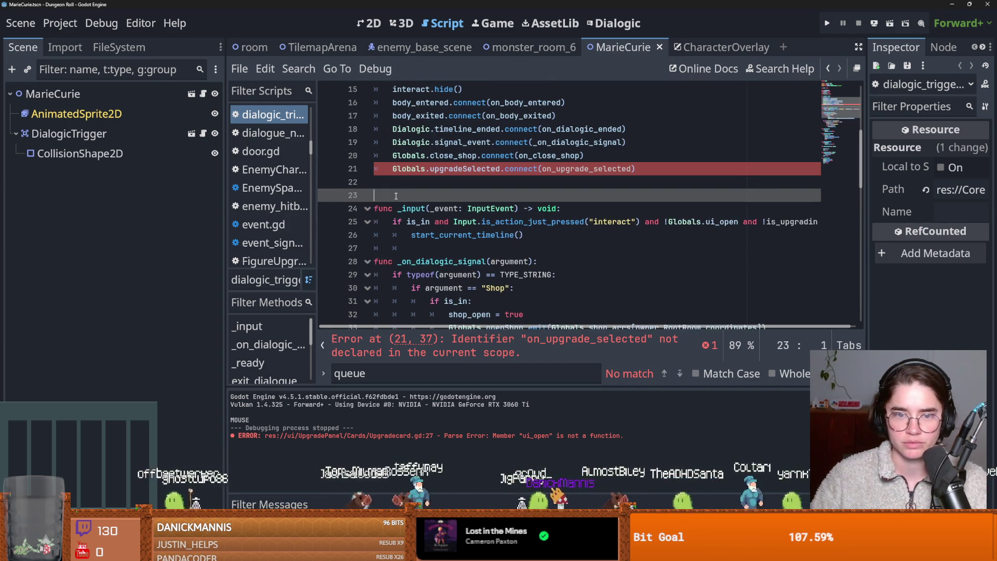
pyautogui.write('f7unc')
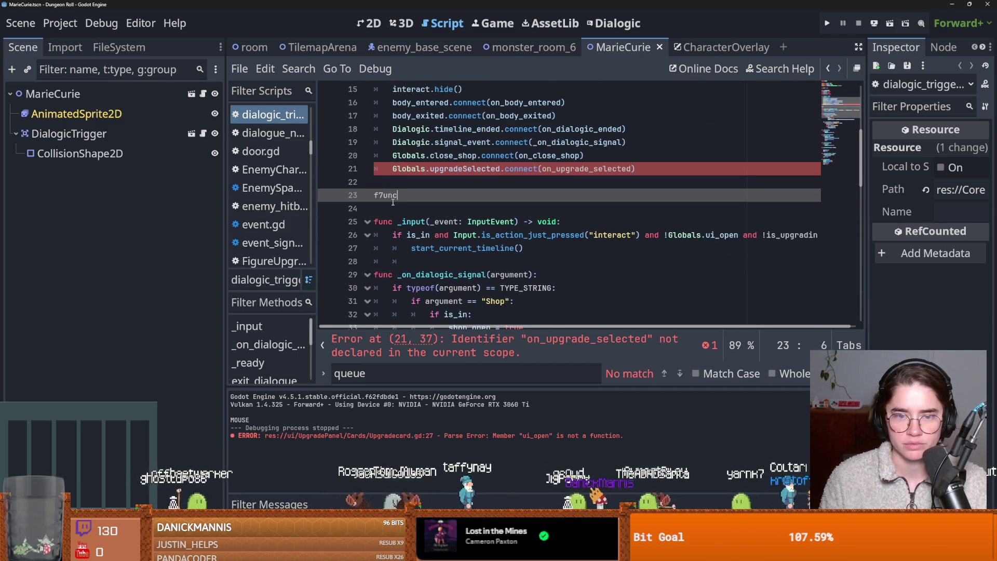
pyautogui.write(' on_')
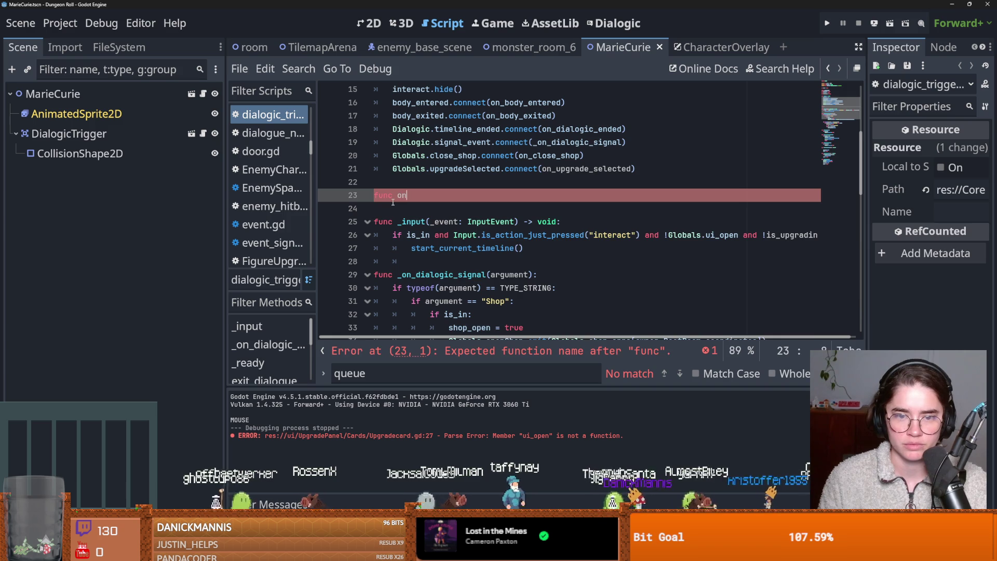
pyautogui.write('upg')
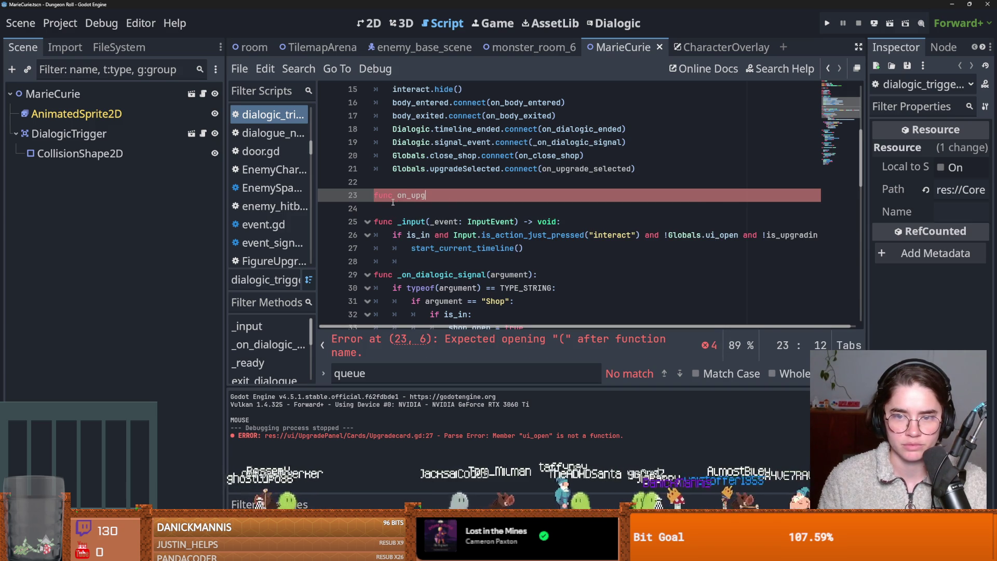
pyautogui.write('elected():')
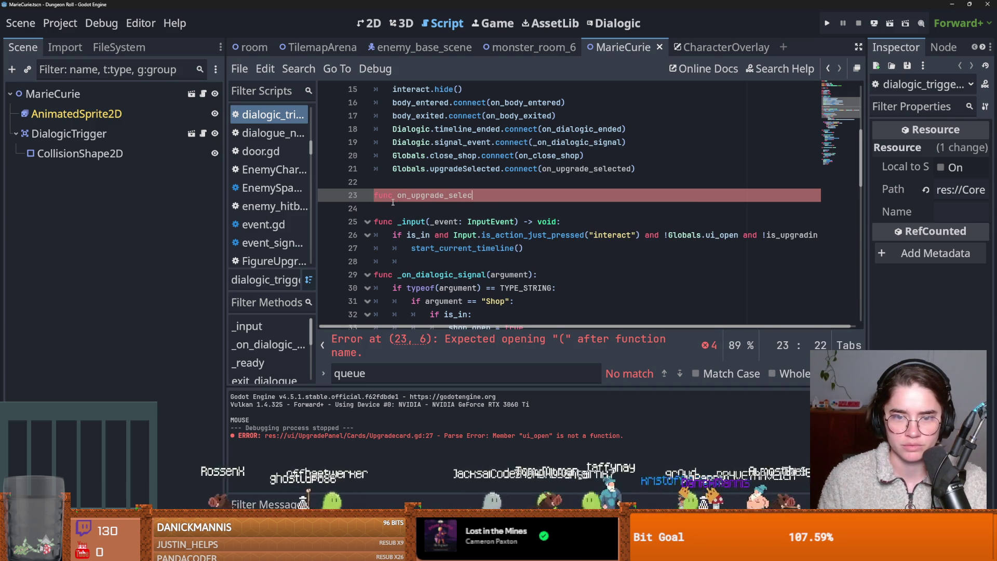
pyautogui.press('Return')
pyautogui.write('p')
pyautogui.press('BackSpace')
pyautogui.write('is_upgrading')
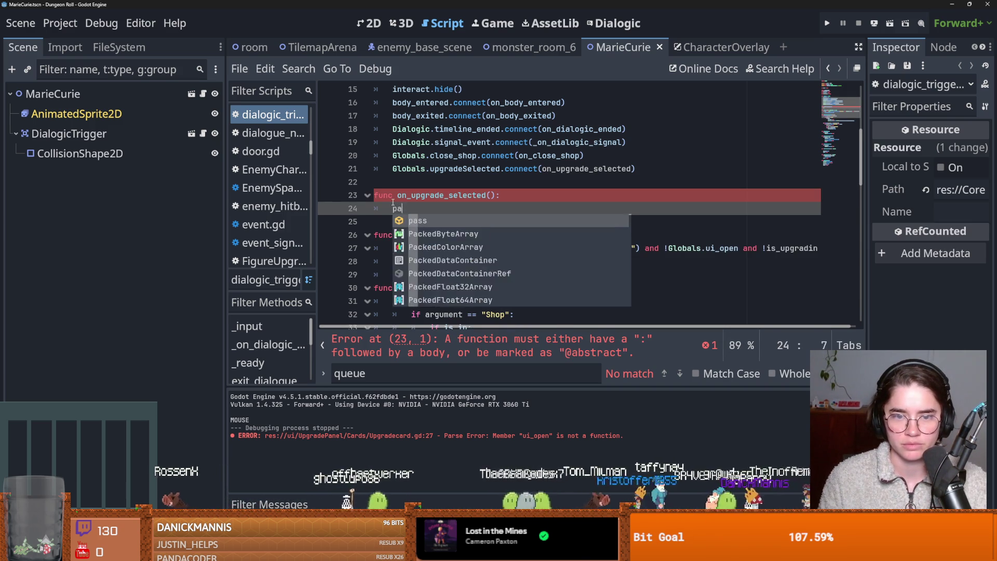
pyautogui.write(' = false')
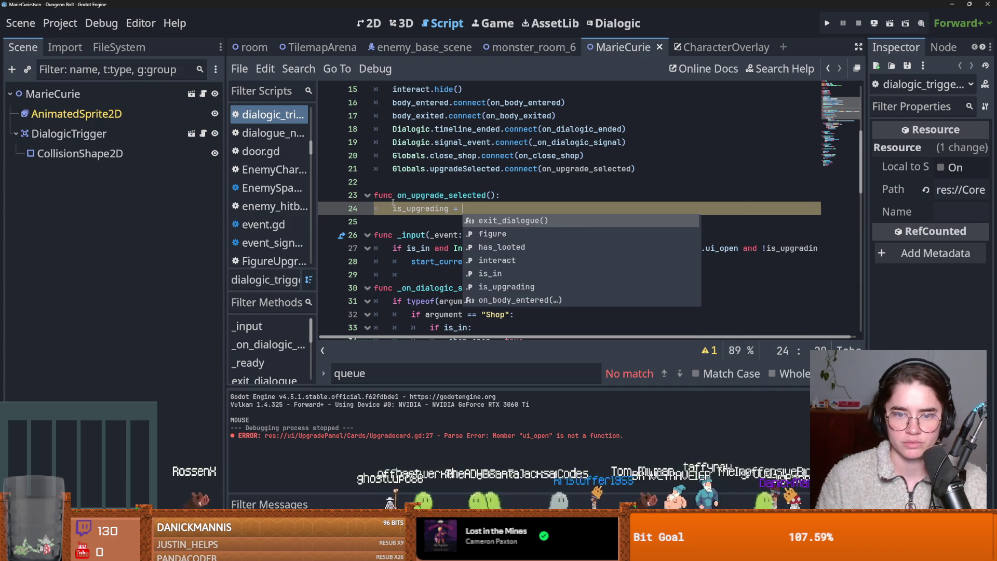
pyautogui.hotkey('ctrl', 'z')
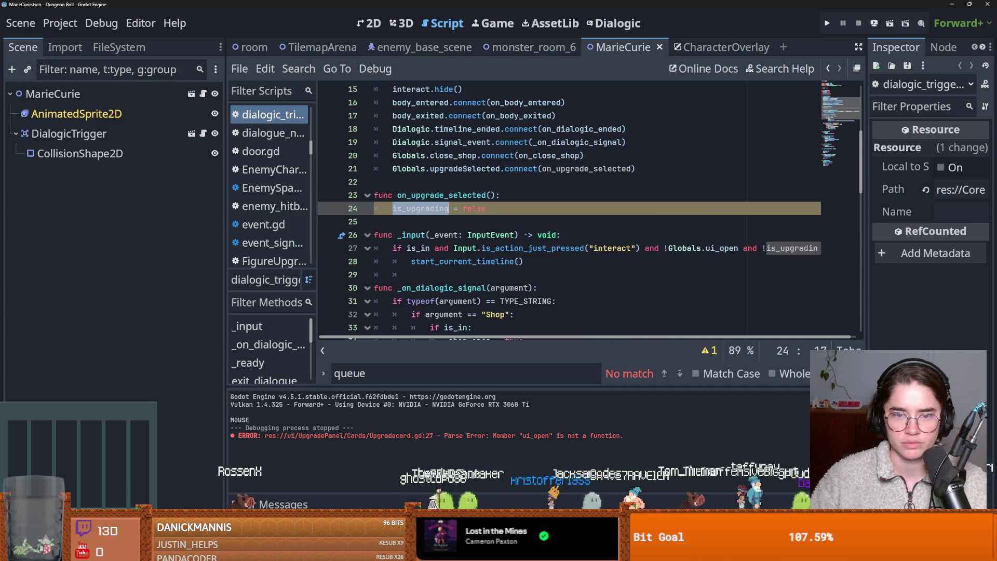
pyautogui.scroll(-10, 468, 259)
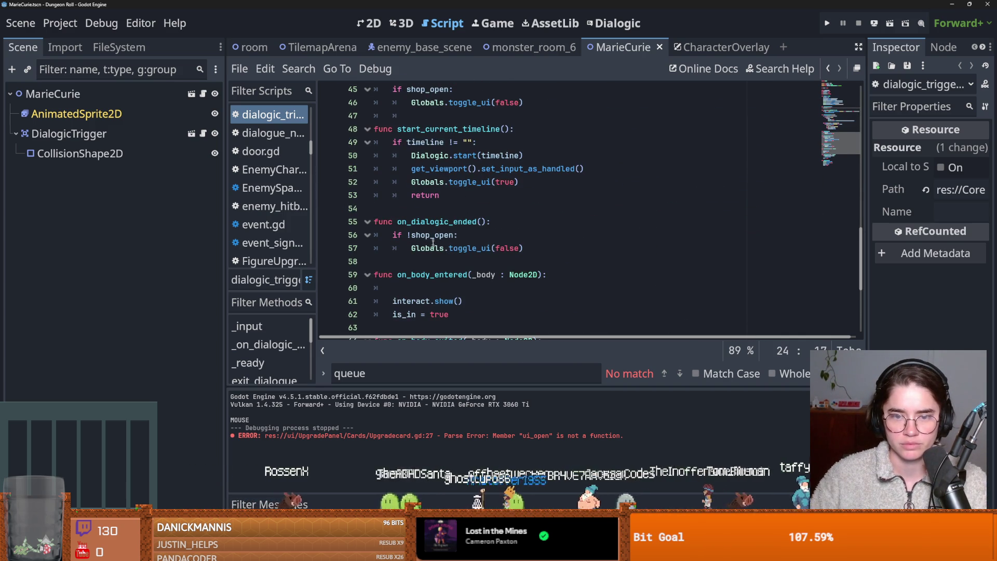
# Review the is_upgrading and personUpgrade lines in the Upgrade branch, then save.
pyautogui.scroll(5, 433, 242)
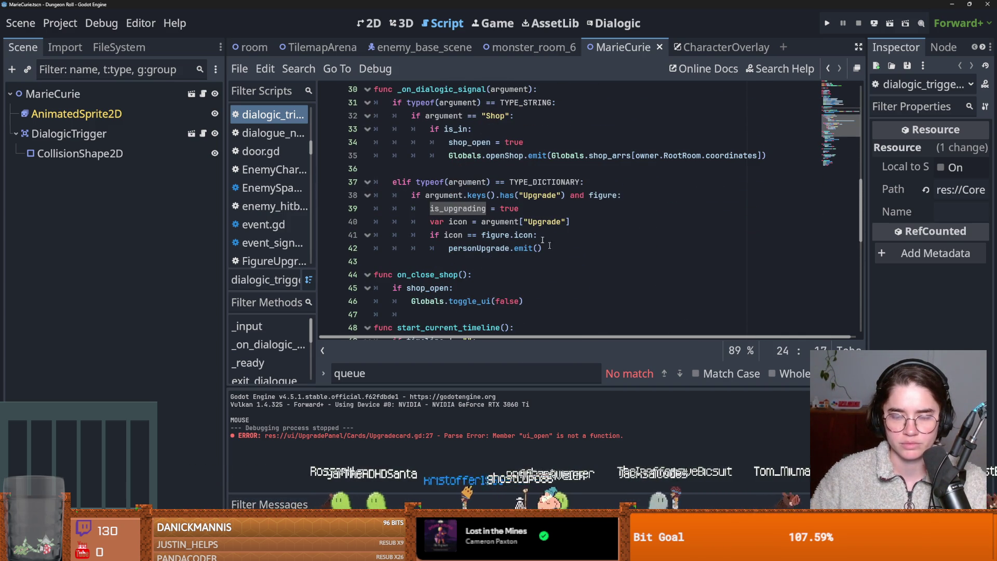
pyautogui.scroll(-5, 537, 228)
pyautogui.scroll(6, 527, 253)
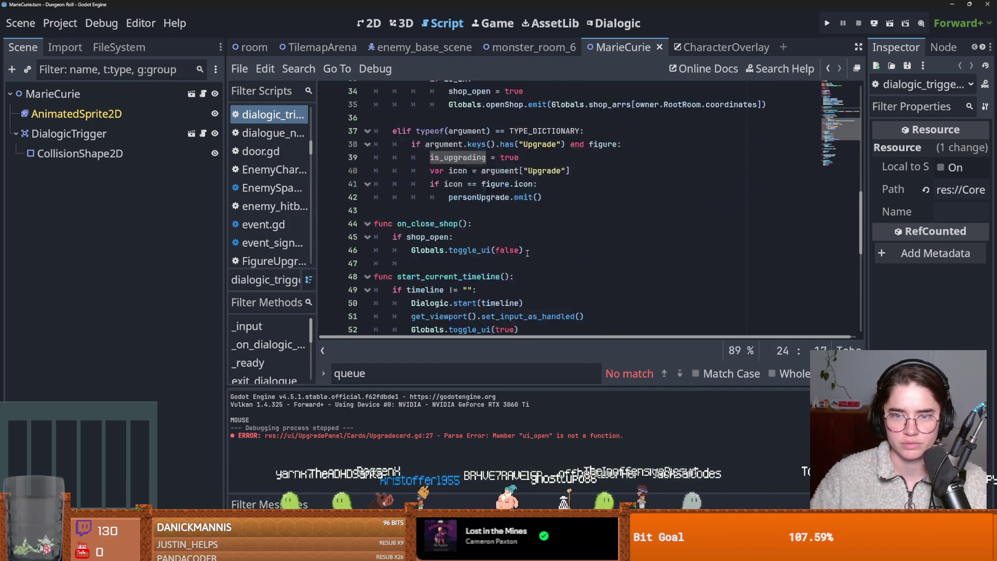
pyautogui.click(490, 248)
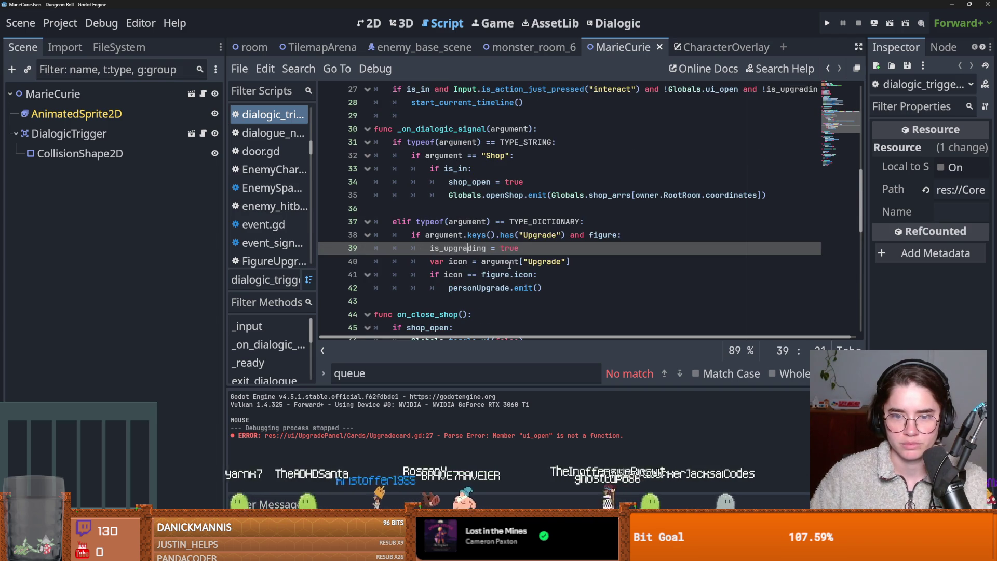
pyautogui.scroll(-1, 491, 273)
pyautogui.doubleClick(475, 209)
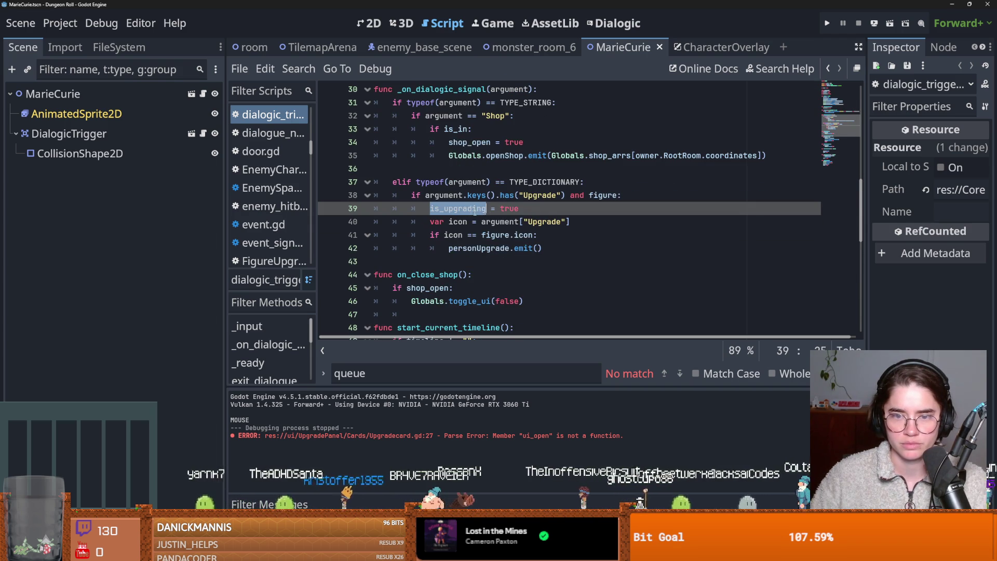
pyautogui.click(503, 220)
pyautogui.click(467, 248)
pyautogui.doubleClick(482, 249)
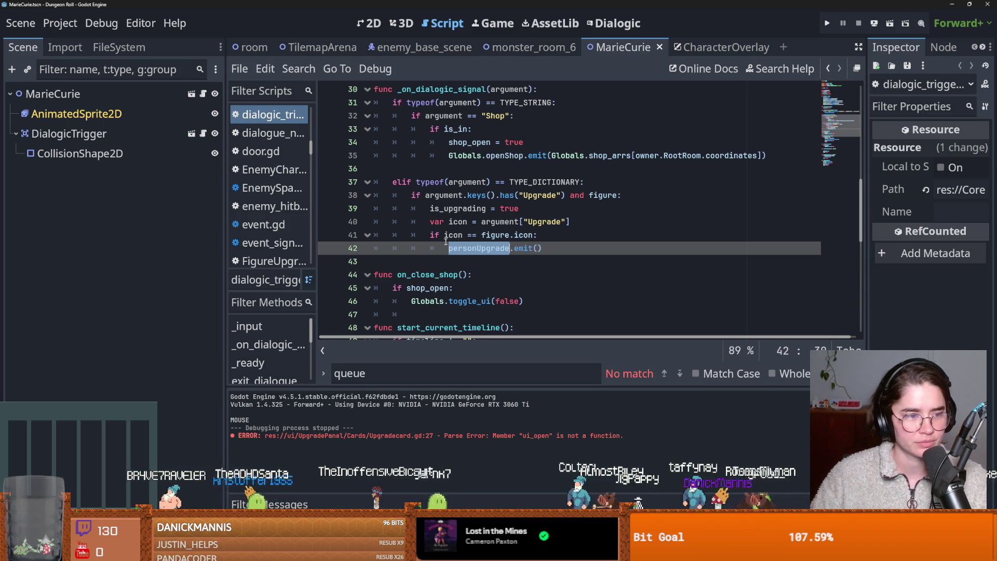
pyautogui.scroll(-3, 519, 240)
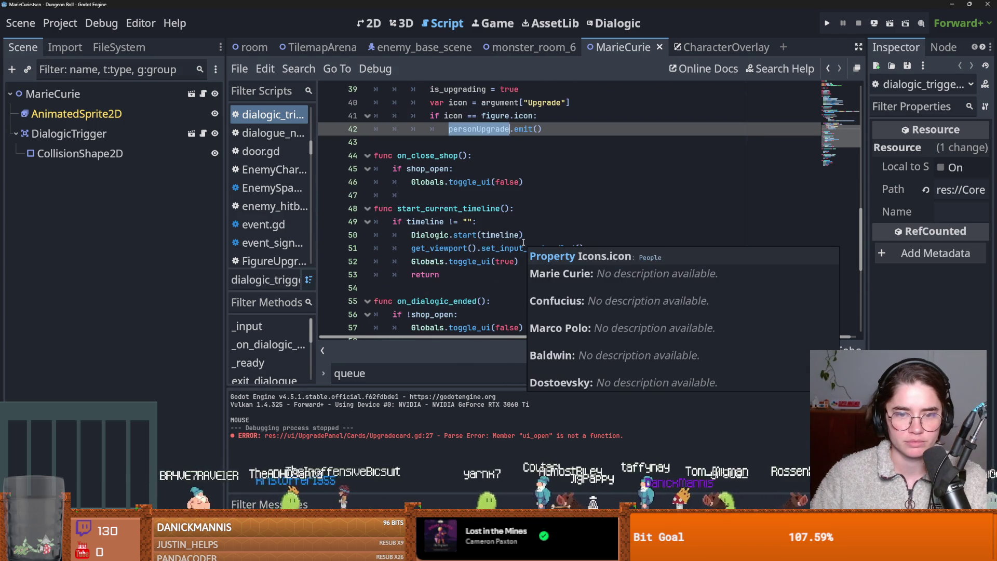
pyautogui.scroll(2, 519, 242)
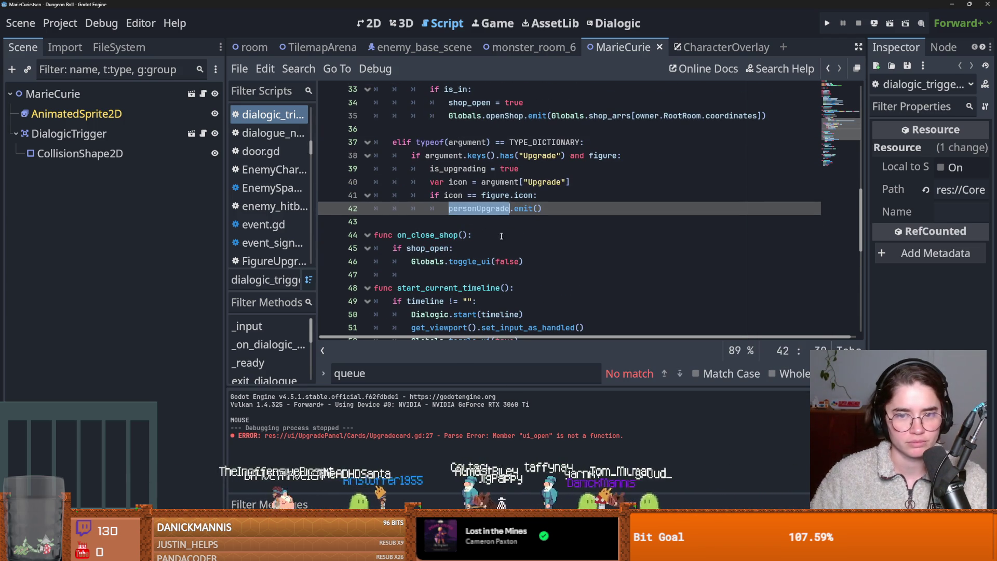
pyautogui.hotkey('ctrl', 's')
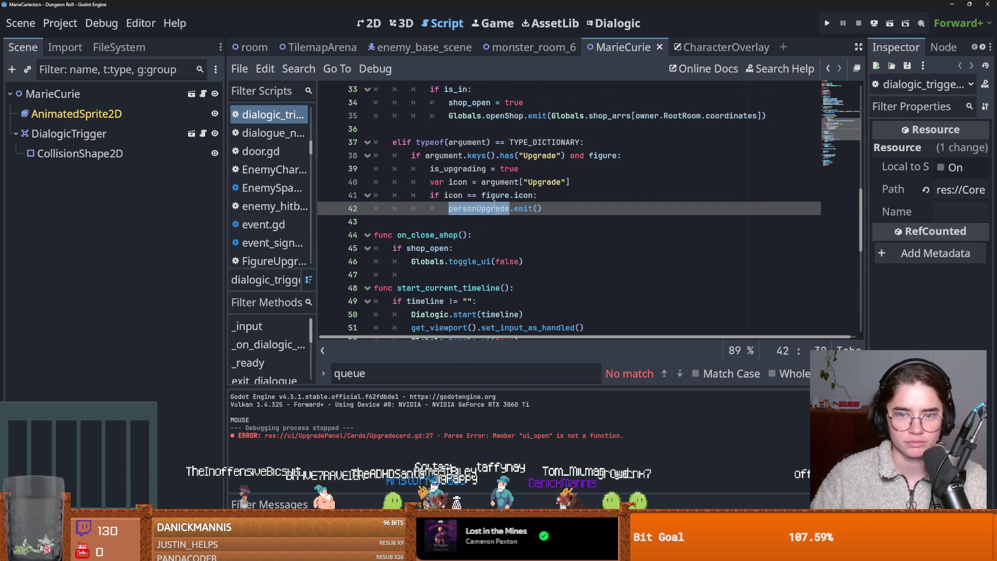
# Change on_dialogic_ended's line 56 to 'if !shop_open and is_upgrading:' and run the game.
pyautogui.doubleClick(473, 170)
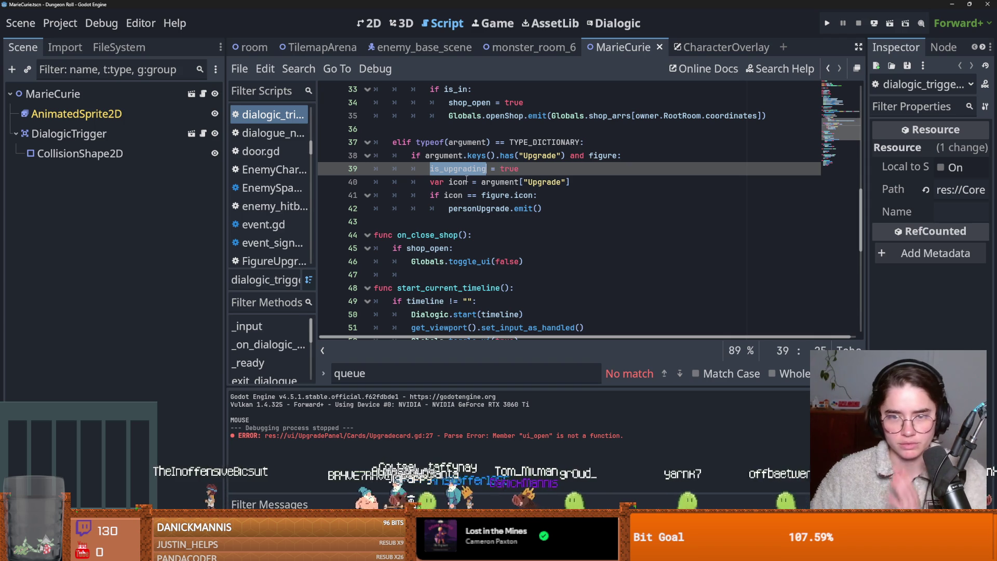
pyautogui.scroll(-3, 518, 220)
pyautogui.click(482, 168)
pyautogui.scroll(1, 472, 197)
pyautogui.click(470, 220)
pyautogui.scroll(4, 483, 224)
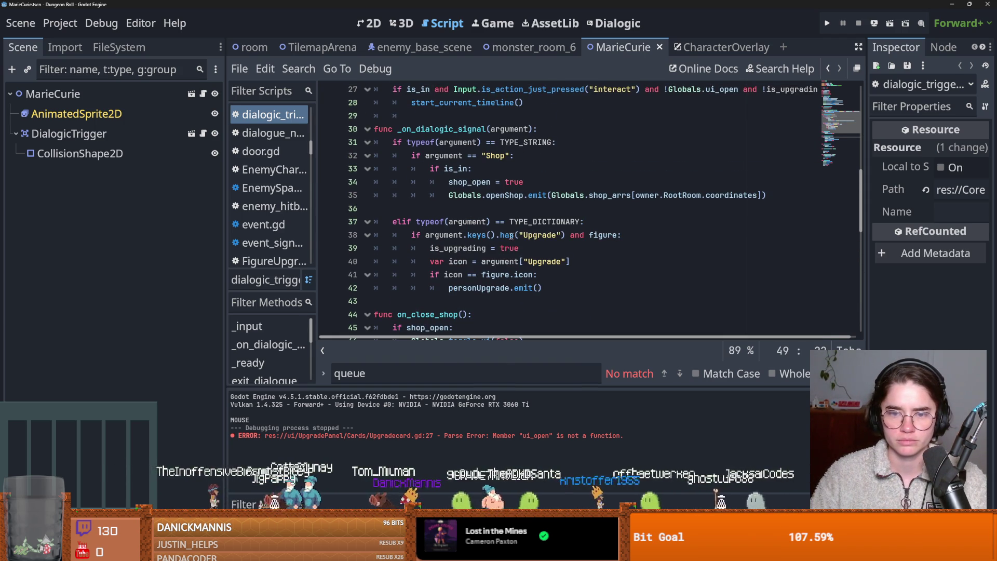
pyautogui.scroll(-4, 558, 251)
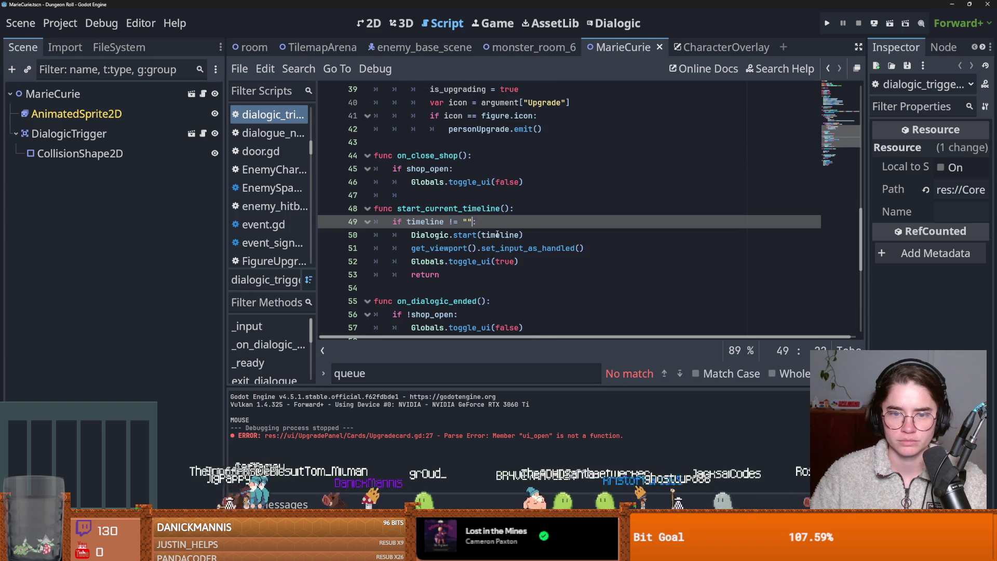
pyautogui.scroll(-2, 493, 238)
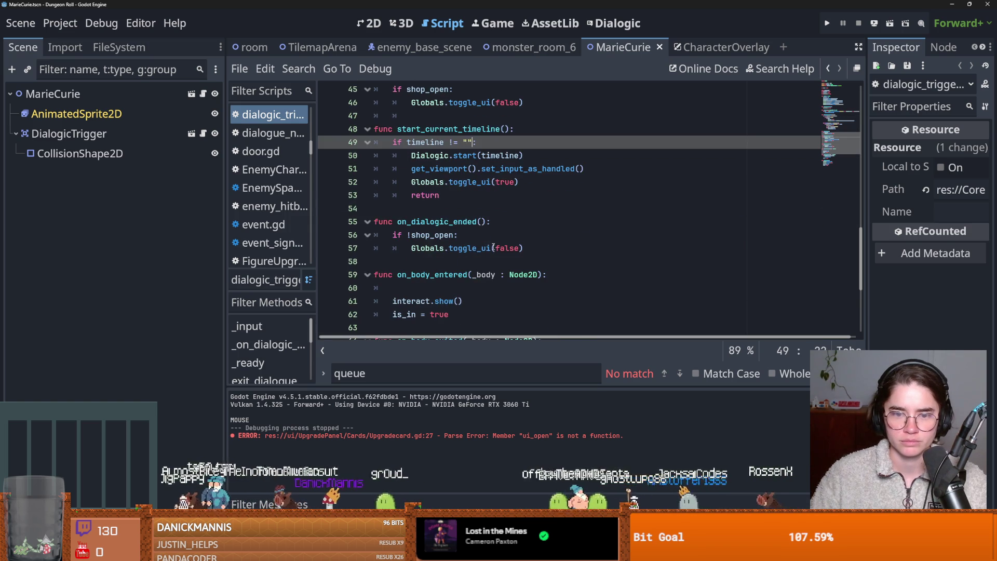
pyautogui.click(456, 235)
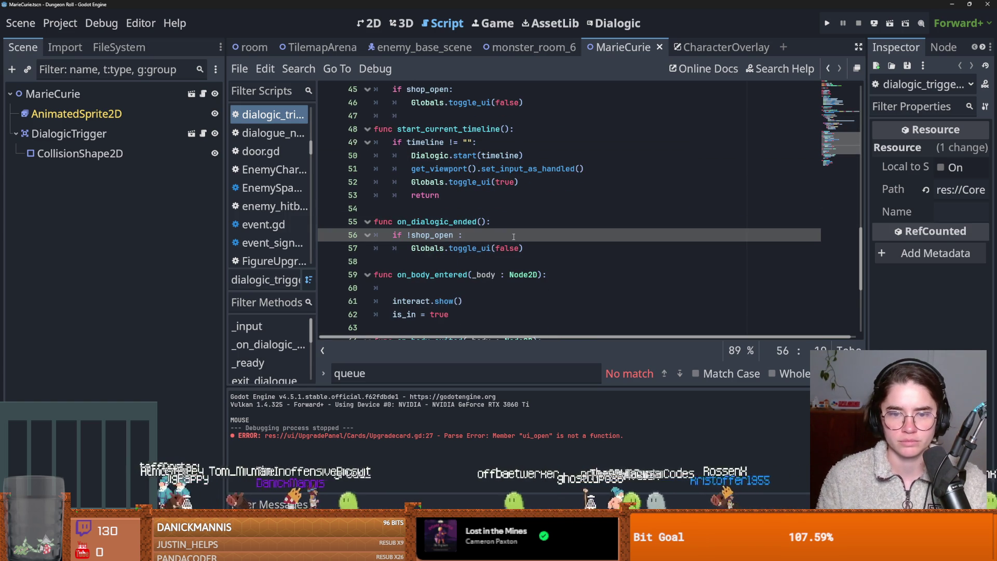
pyautogui.write('and is_upgrading')
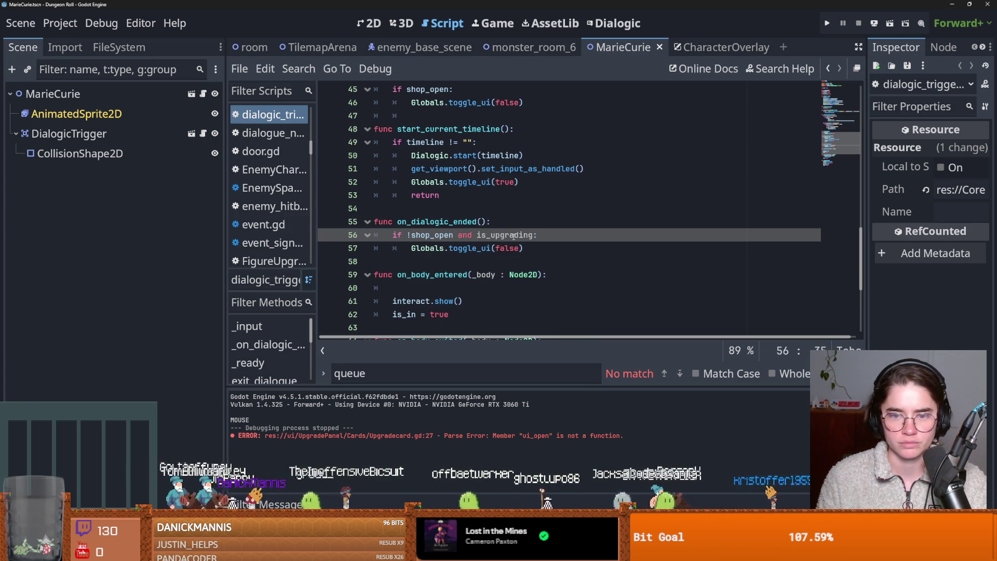
pyautogui.write('!')
pyautogui.scroll(10, 627, 181)
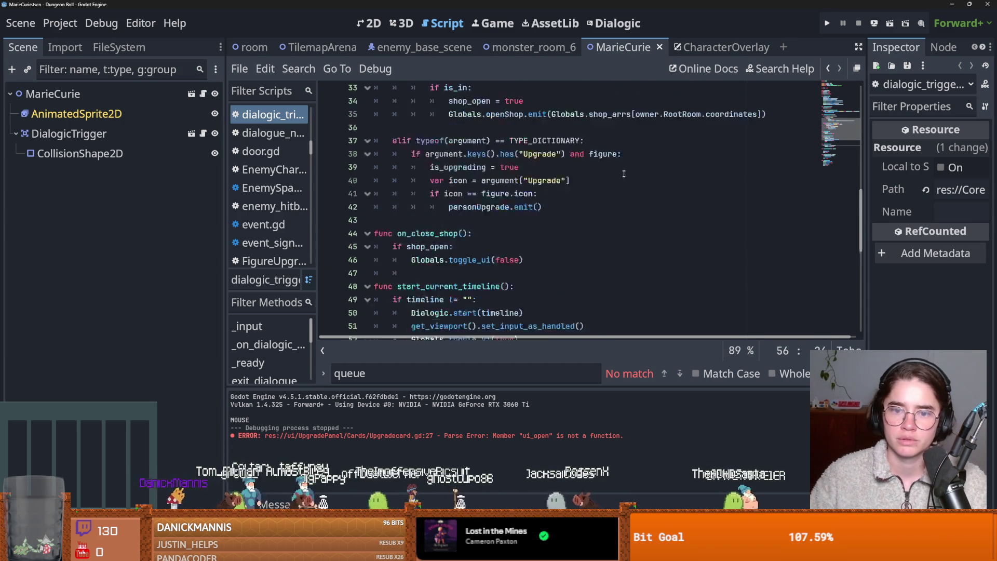
pyautogui.scroll(2, 607, 150)
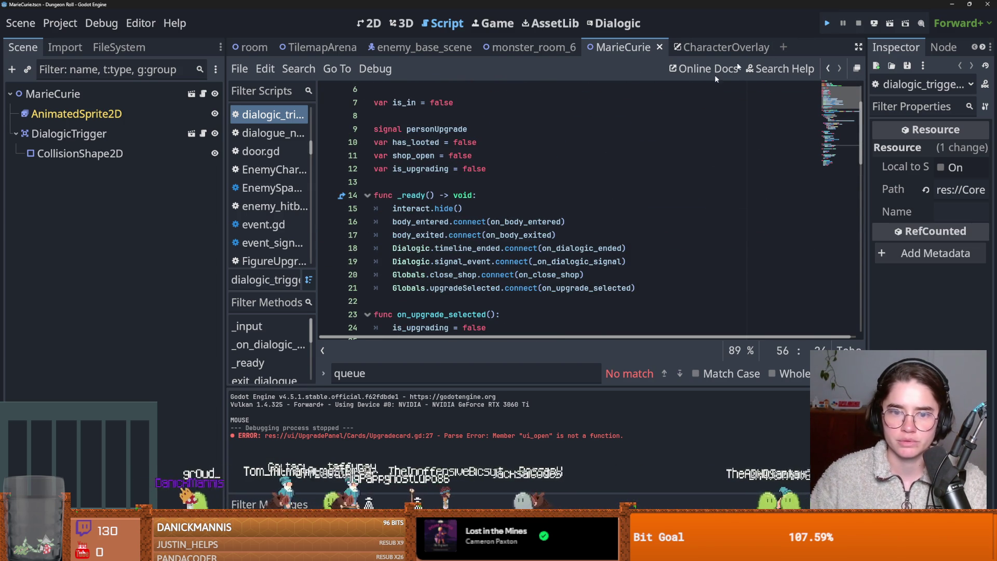
pyautogui.press('F5')
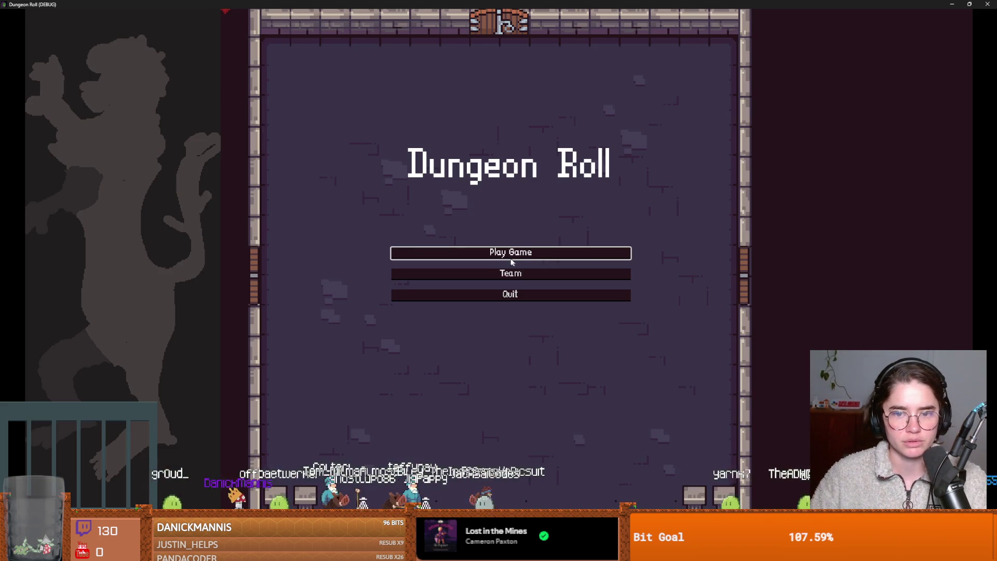
# Start a new game, pick a character, then search the script for ui_open.
pyautogui.click(511, 258)
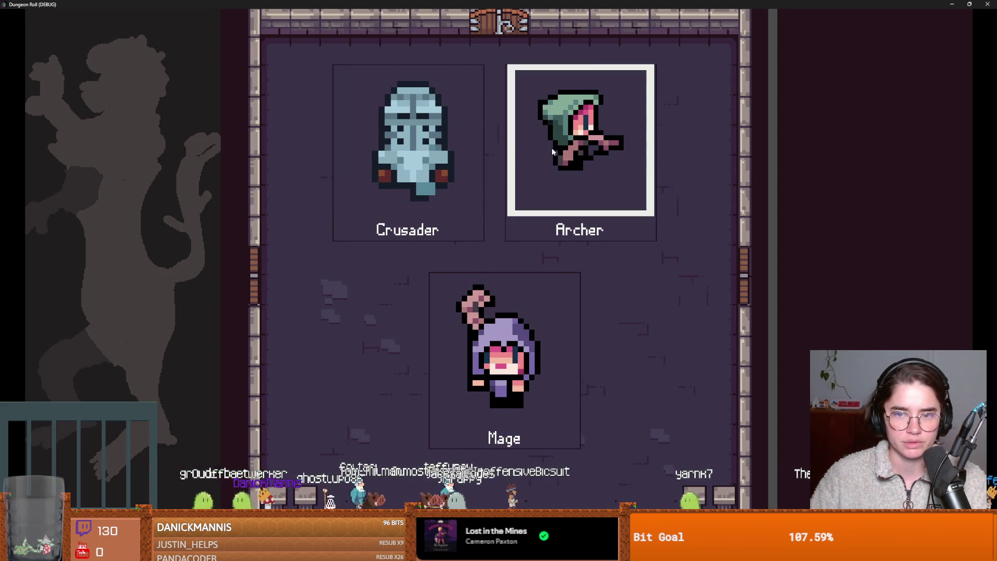
pyautogui.click(466, 217)
pyautogui.hotkey('ctrl', 'f')
pyautogui.write('ui_')
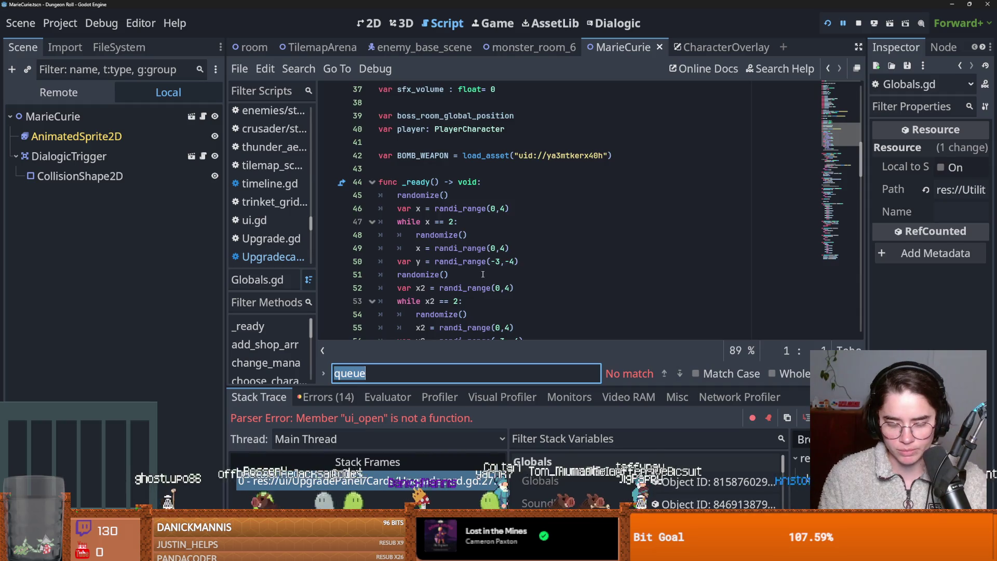
pyautogui.write('op')
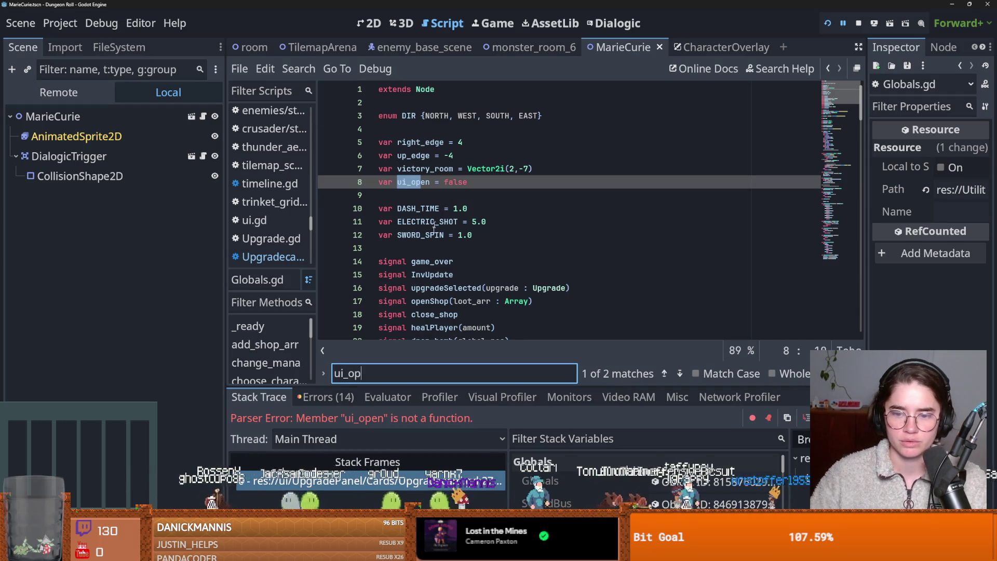
pyautogui.click(680, 373)
# Replace ui_open with toggle_ui on Upgradecard.gd line 27, check its Globals.gd definition, and relaunch.
pyautogui.click(419, 193)
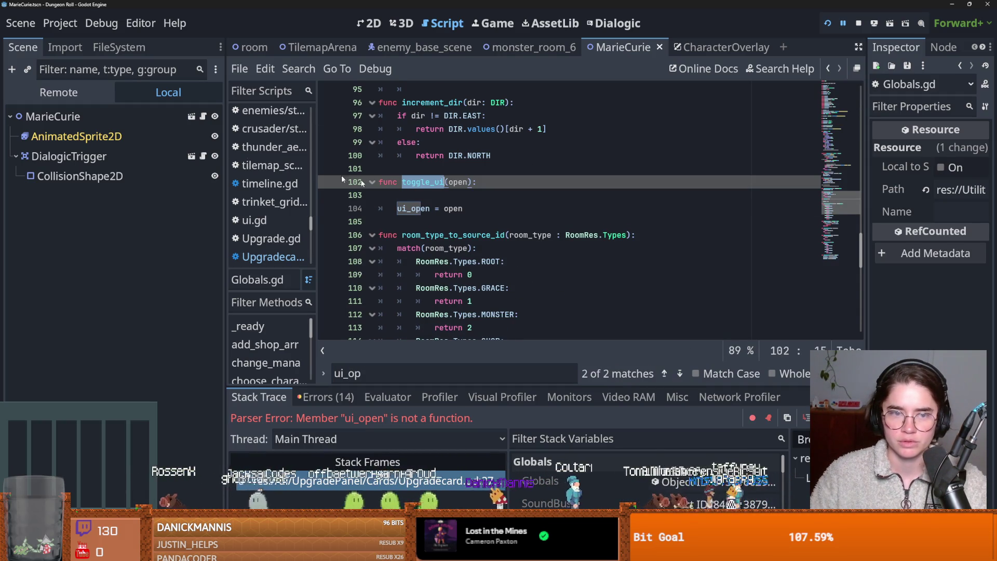
pyautogui.click(271, 257)
pyautogui.doubleClick(450, 208)
pyautogui.write('toggle_ui')
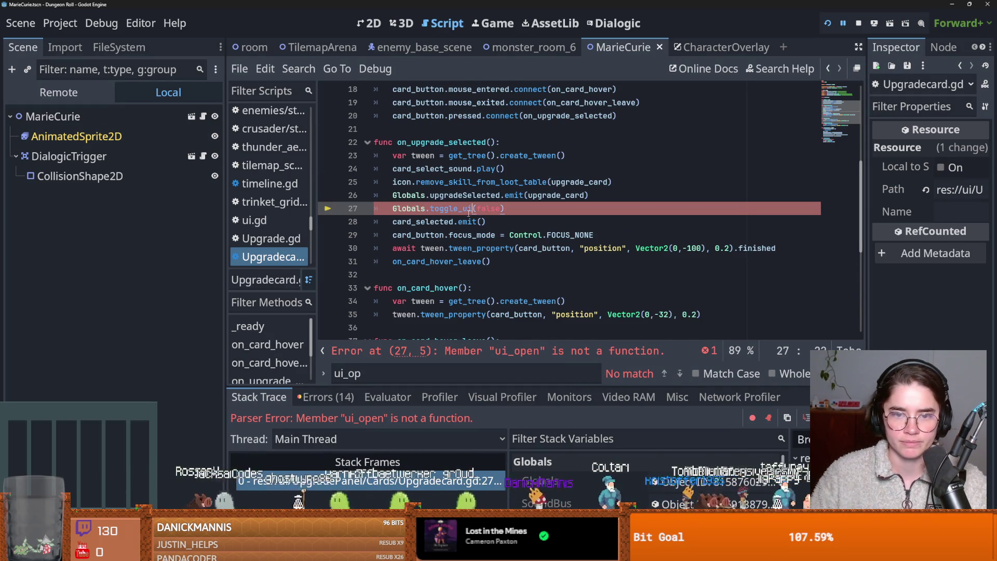
pyautogui.keyDown('ctrl'); pyautogui.click(461, 209); pyautogui.keyUp('ctrl')
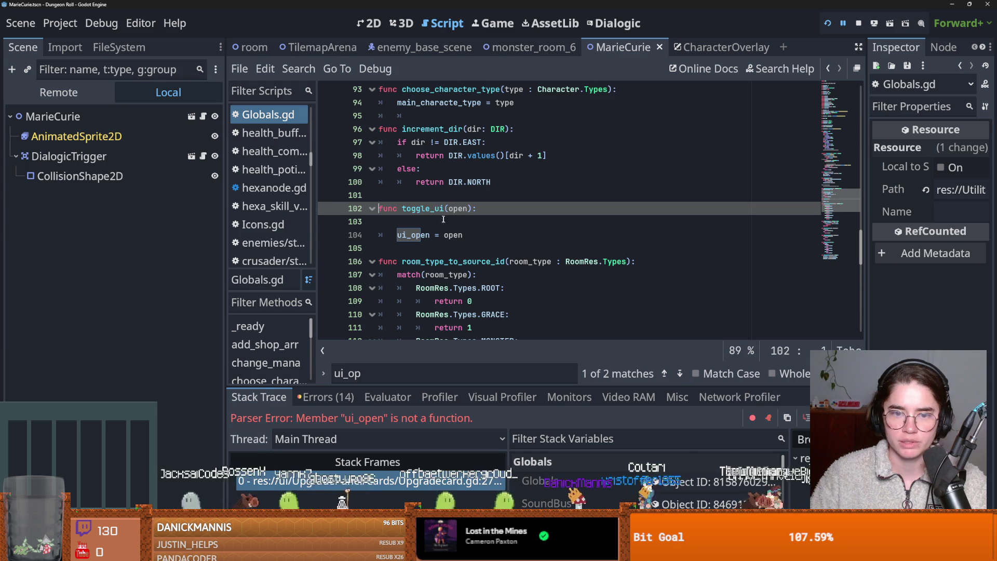
pyautogui.click(829, 24)
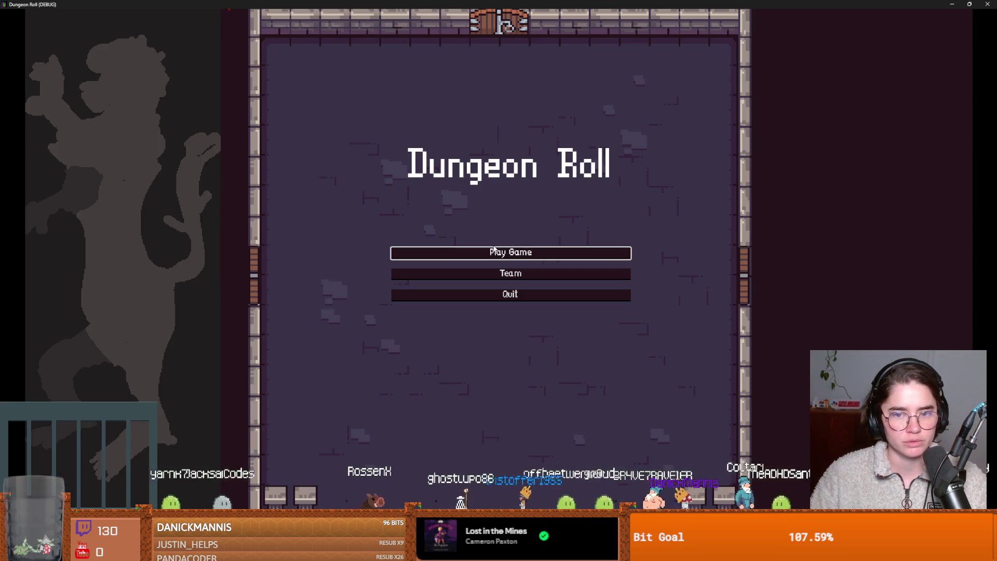
# Start a new Crusader run, reroll the room choices for a gem, and pick Curie's Laboratory.
pyautogui.click(494, 253)
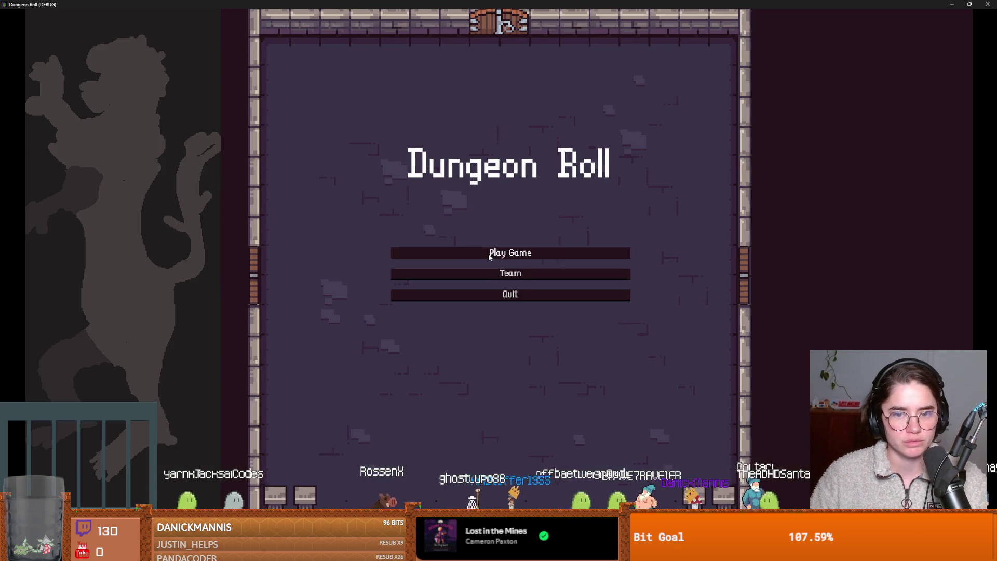
pyautogui.press('Return')
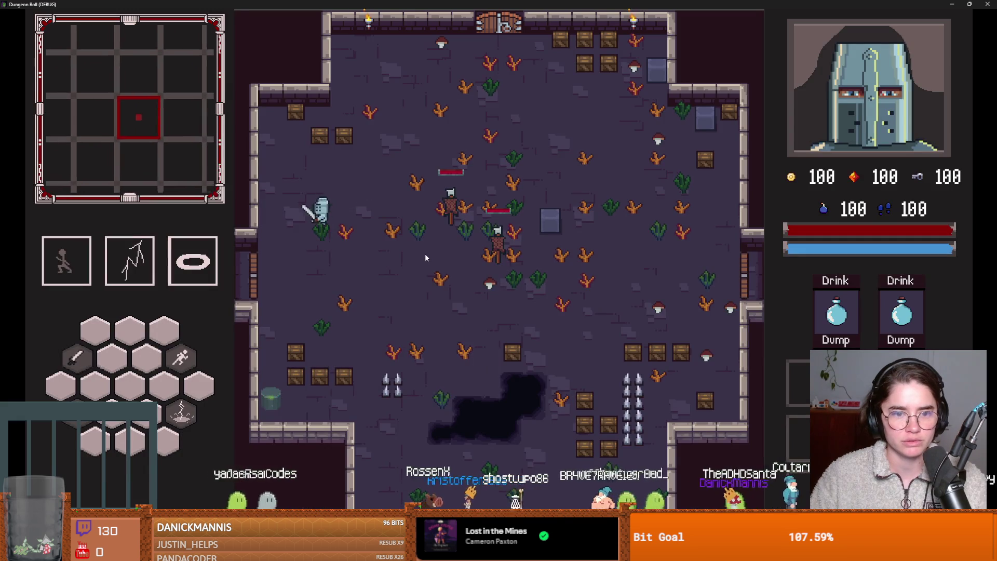
pyautogui.press('e')
pyautogui.click(528, 114)
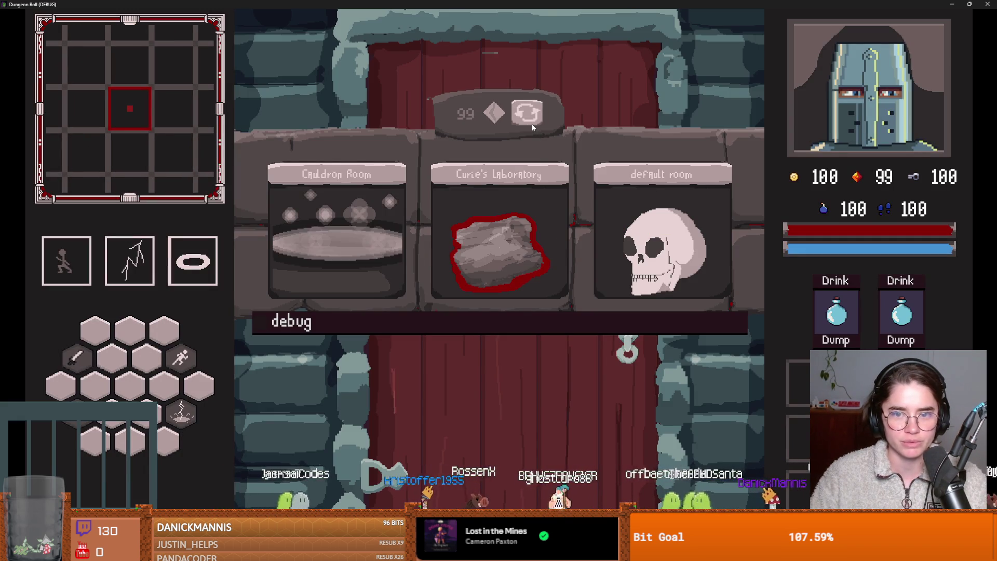
pyautogui.click(508, 205)
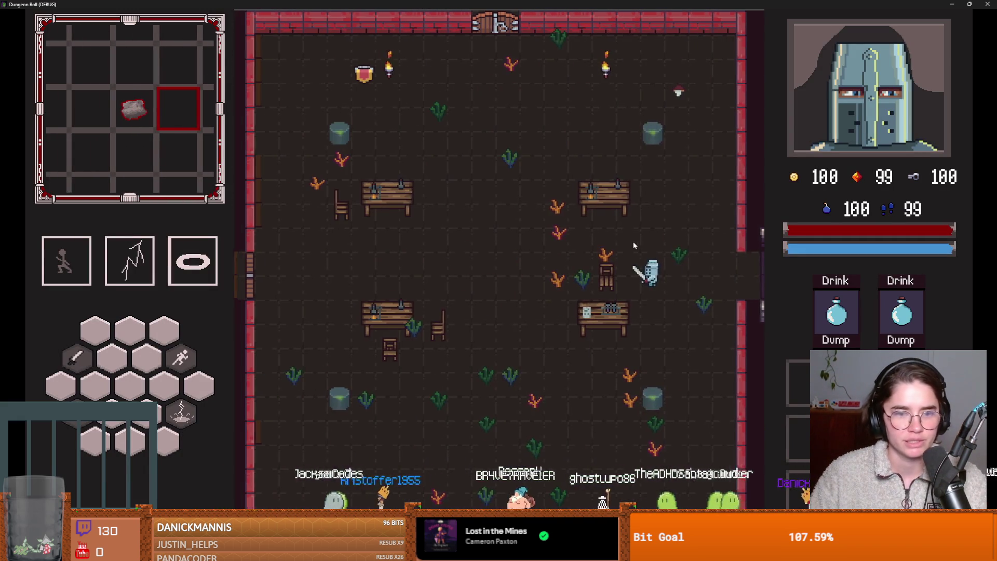
# Fight the skeleton with dashes, the lightning burst ability and sword swings.
pyautogui.press('a')
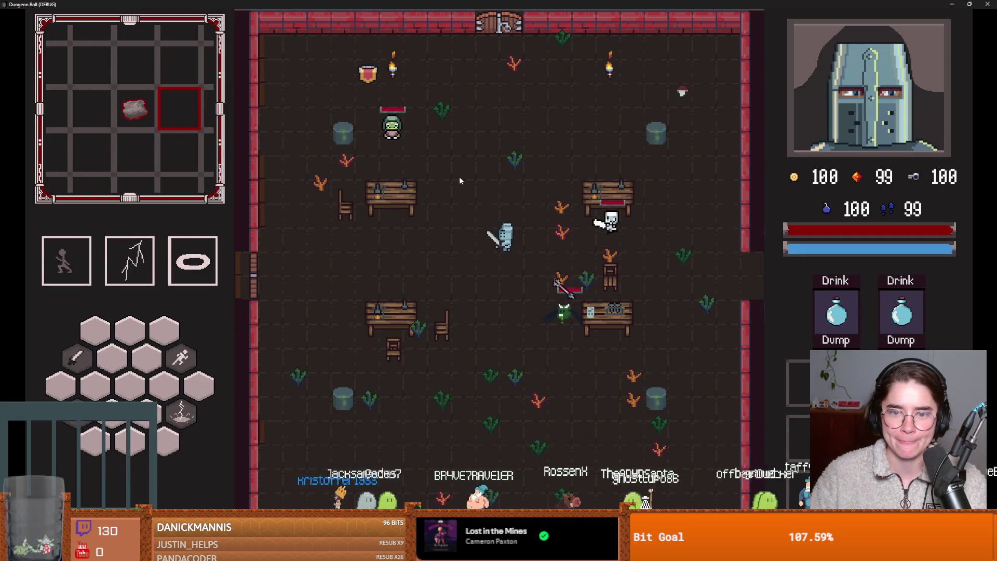
pyautogui.press('w')
pyautogui.press('space')
pyautogui.press('s')
pyautogui.press('a')
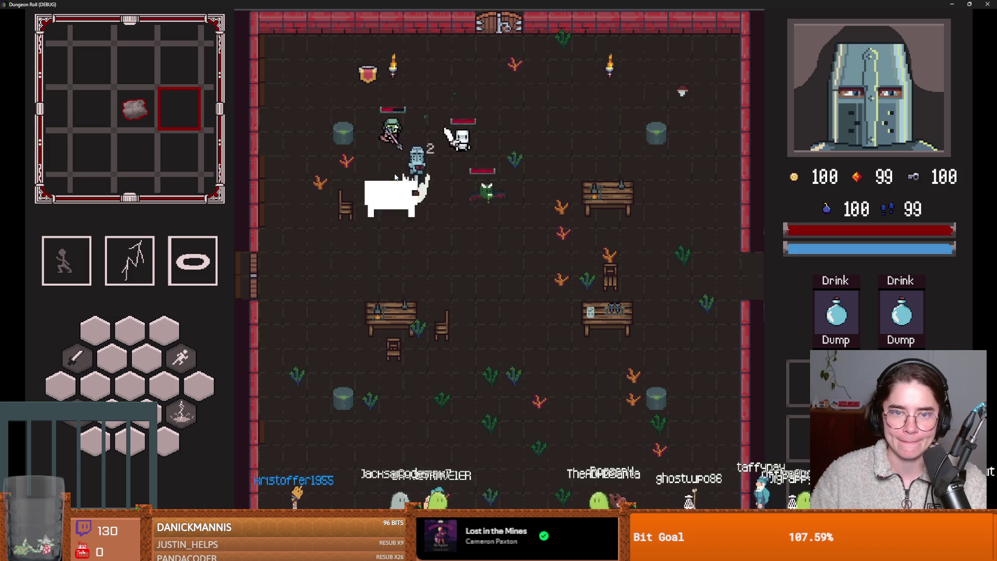
pyautogui.press('s')
pyautogui.press('d')
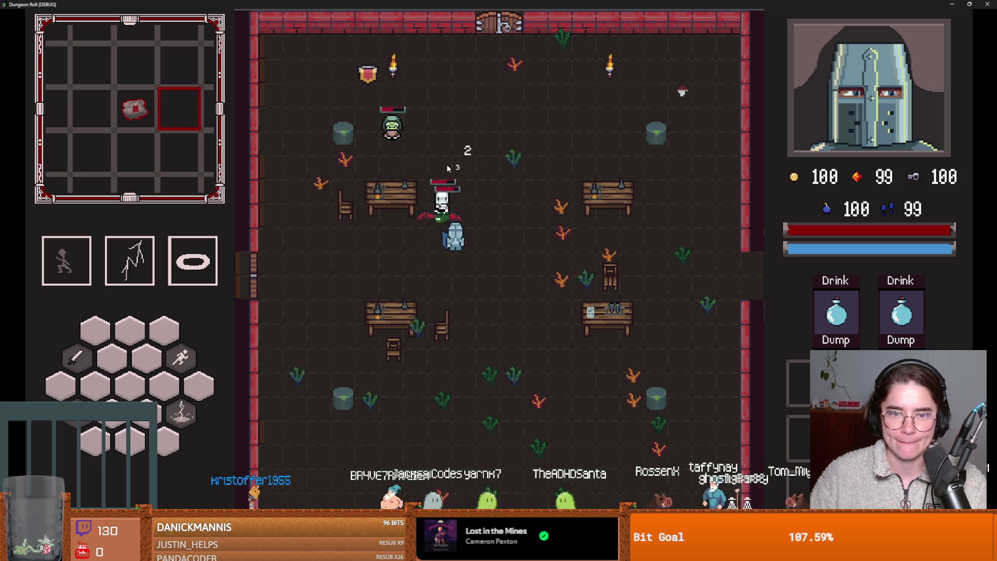
pyautogui.press('s')
pyautogui.press('space')
pyautogui.press('q')
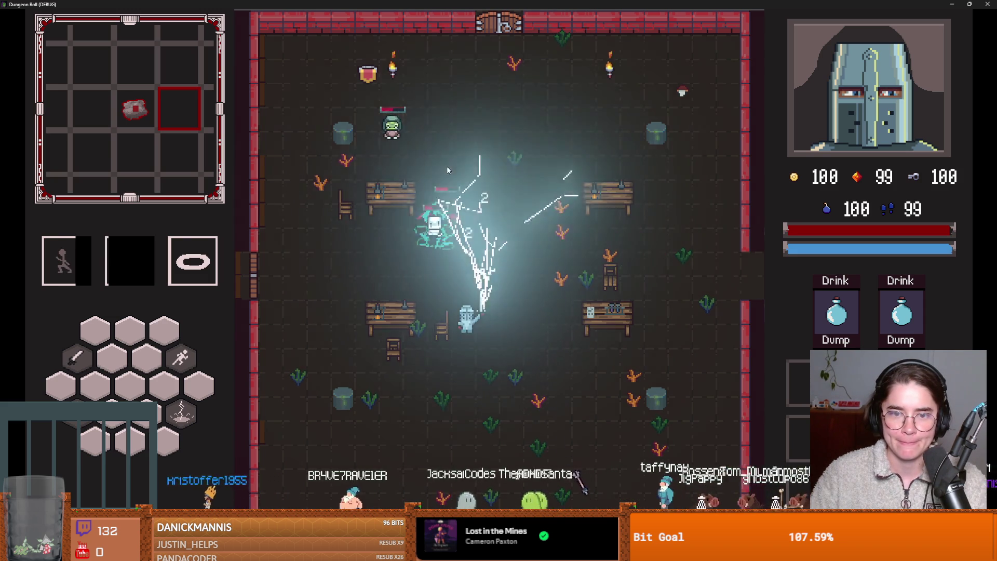
pyautogui.press('w')
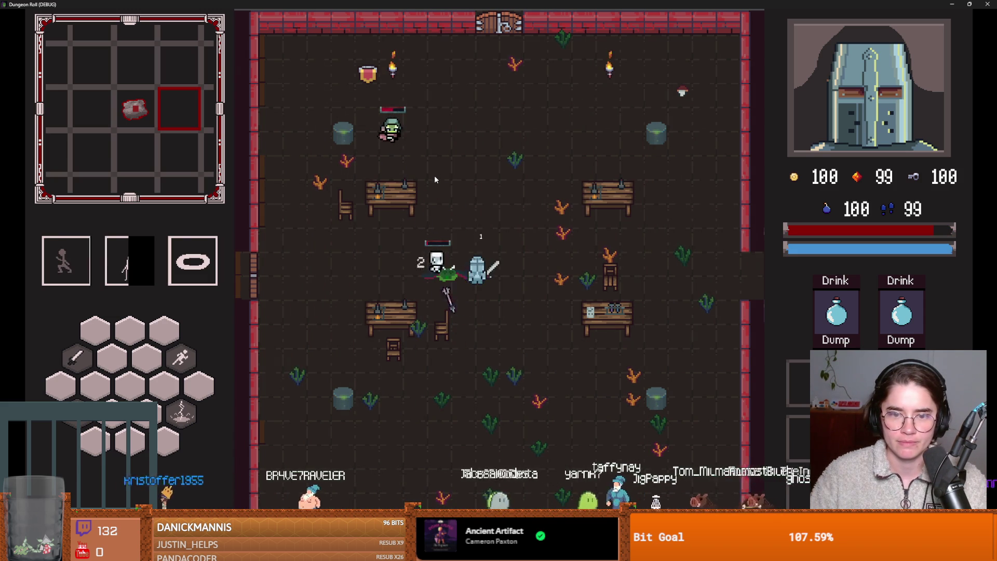
# Dash to the goblin and attack it, then collect the coin and walk back beside Marie.
pyautogui.press('w')
pyautogui.press('space')
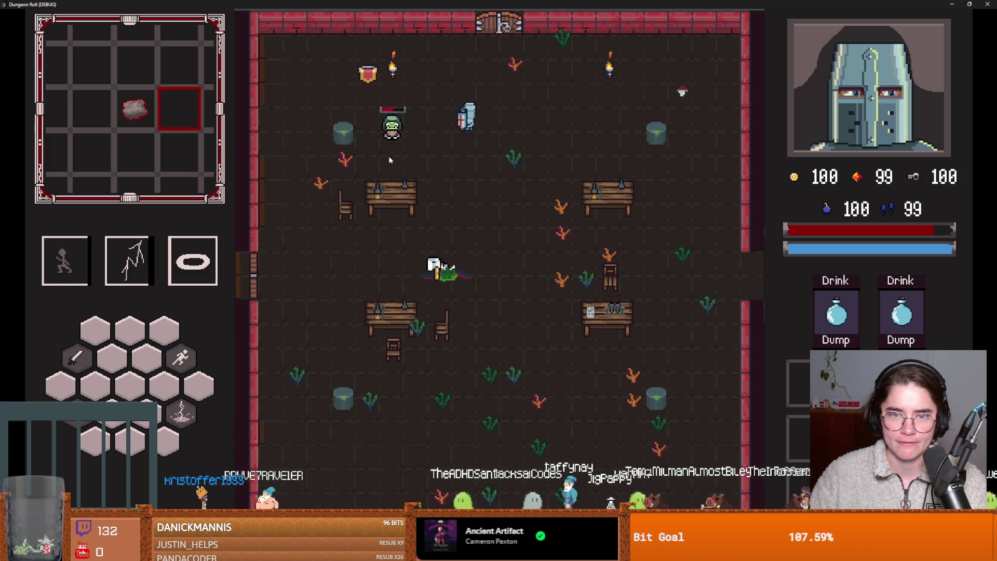
pyautogui.press('a')
pyautogui.press('s')
pyautogui.click(434, 156)
pyautogui.press('s')
pyautogui.press('d')
pyautogui.press('w')
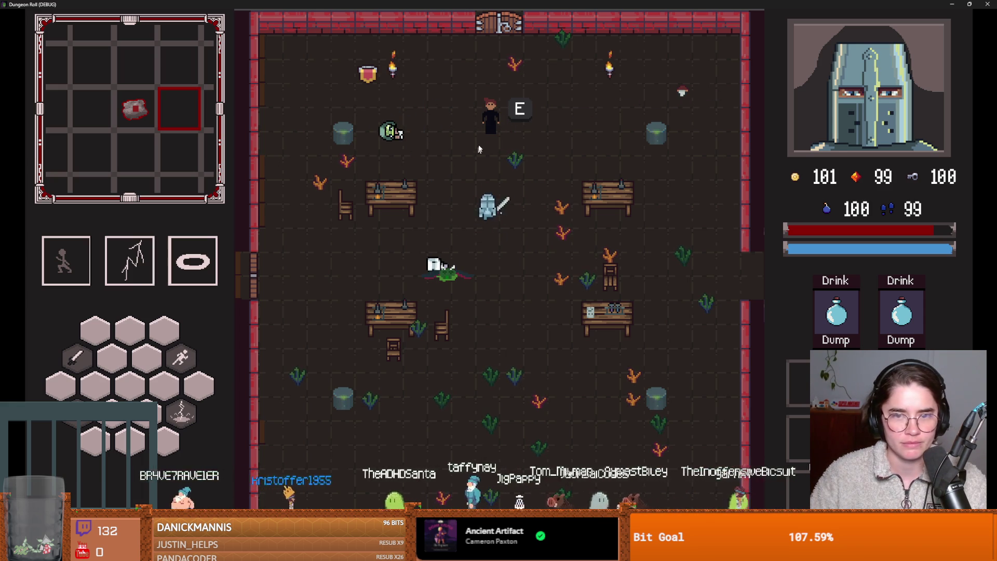
# Talk to Marie and choose the Radiant Dash upgrade card.
pyautogui.press('a')
pyautogui.press('e')
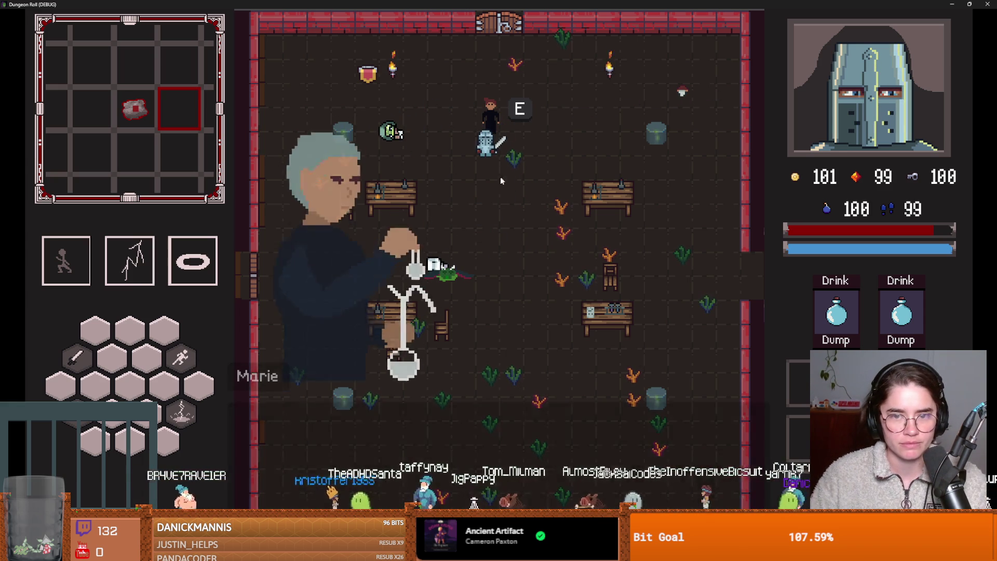
pyautogui.click(482, 217)
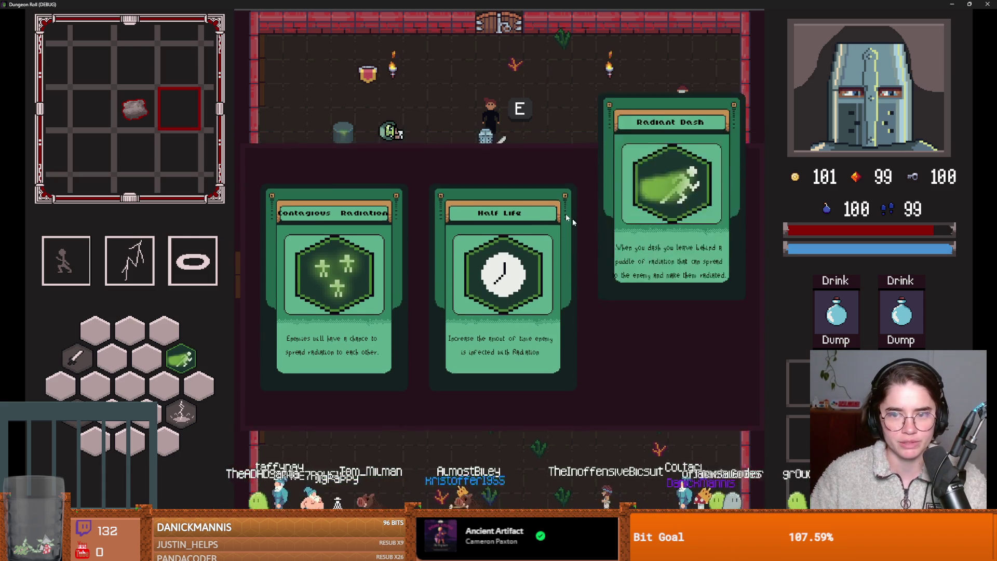
pyautogui.click(566, 213)
# Walk the knight around below Marie and test the upgraded Radiant Dash.
pyautogui.press('s')
pyautogui.press('a')
pyautogui.press('w')
pyautogui.press('w')
pyautogui.press('d')
pyautogui.press('s')
pyautogui.press('a')
pyautogui.press('w')
pyautogui.press('w')
pyautogui.press('d')
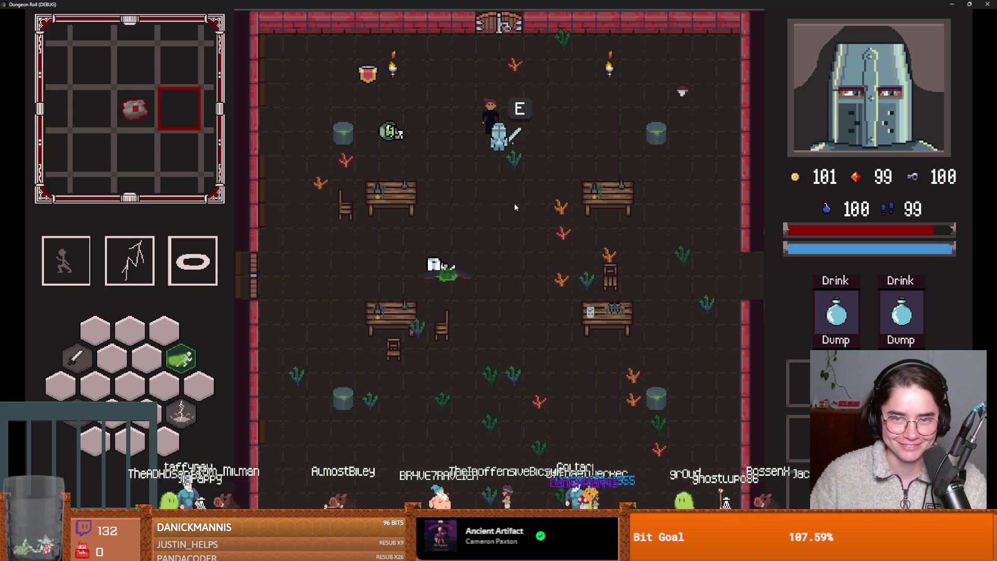
pyautogui.press('s')
pyautogui.press('a')
pyautogui.press('d')
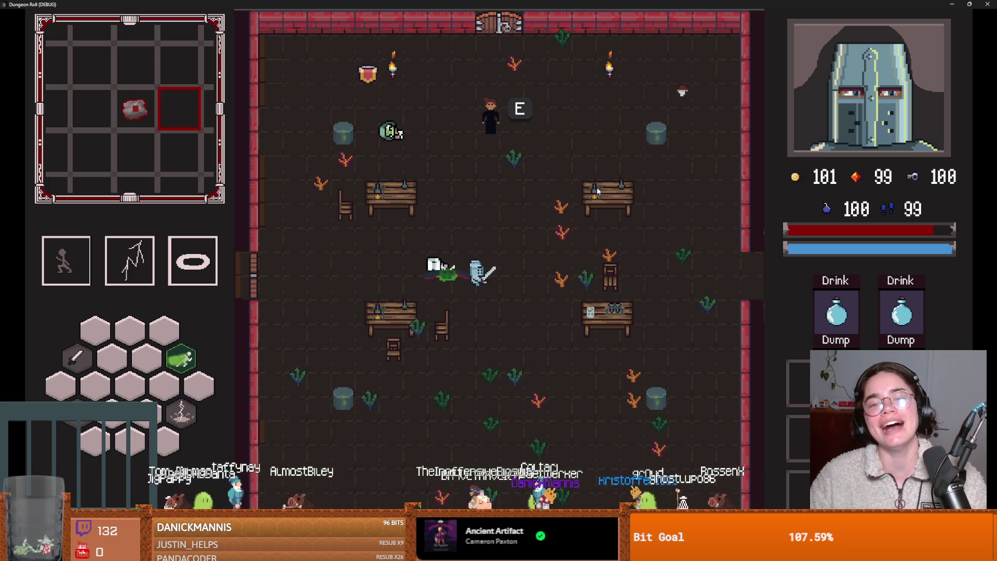
pyautogui.press('space')
pyautogui.press('w')
pyautogui.press('a')
# Close the running game window and save the scene.
pyautogui.press('super+Down')
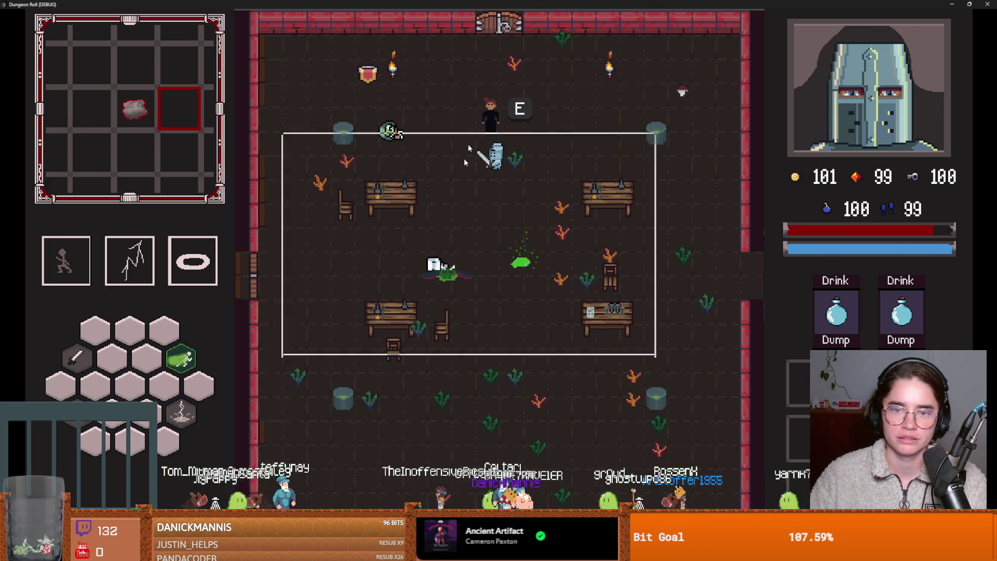
pyautogui.click(642, 158)
pyautogui.hotkey('ctrl', 's')
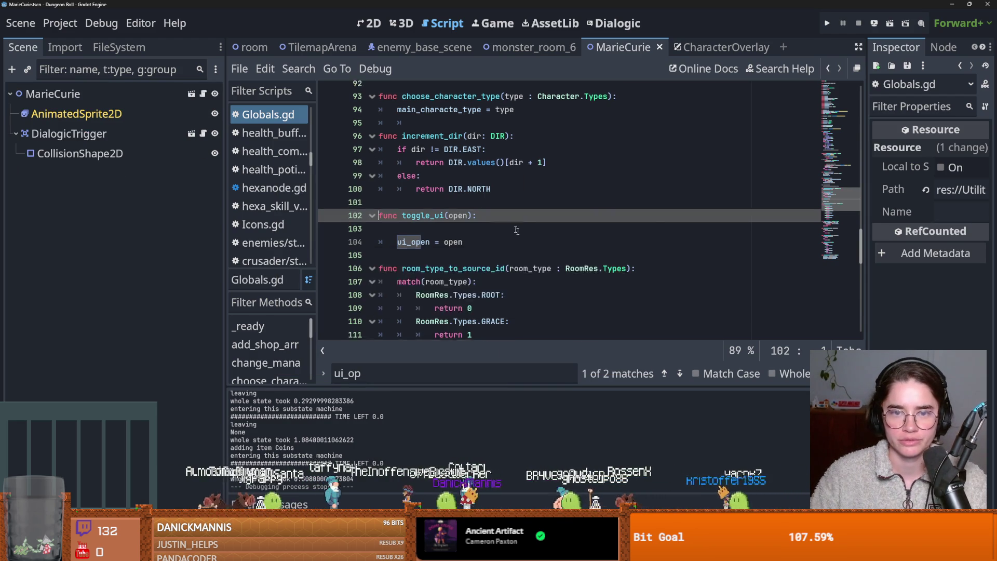
# Open the DialogicTrigger script and look up the upgradeSelected signal declaration in Globals.gd.
pyautogui.scroll(5, 520, 230)
pyautogui.scroll(8, 520, 231)
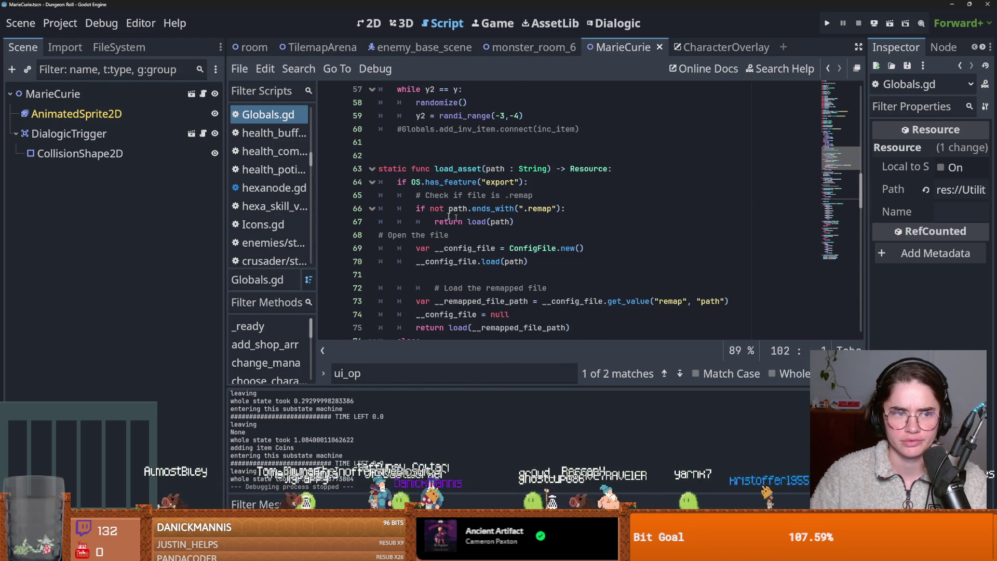
pyautogui.click(214, 133)
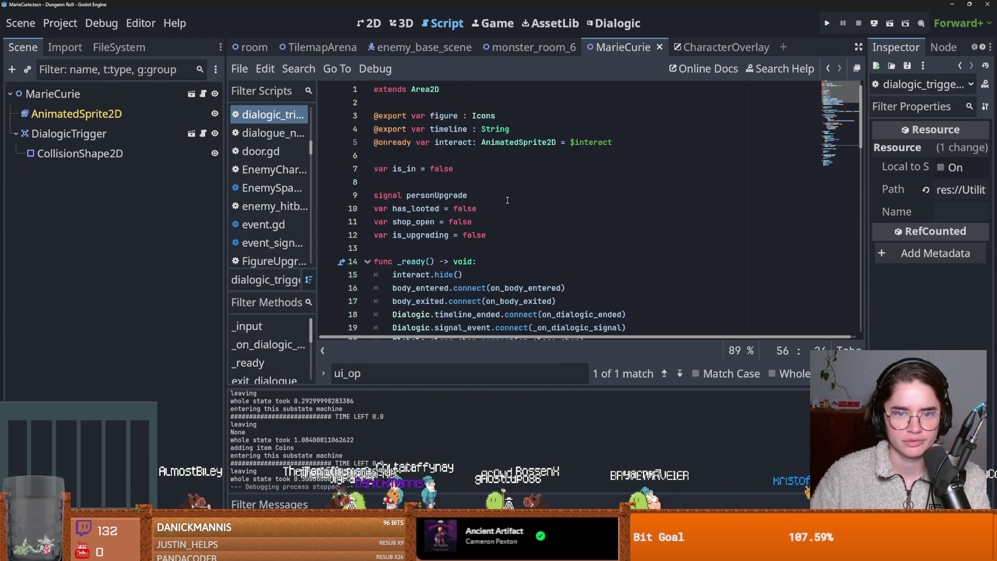
pyautogui.scroll(-2, 441, 203)
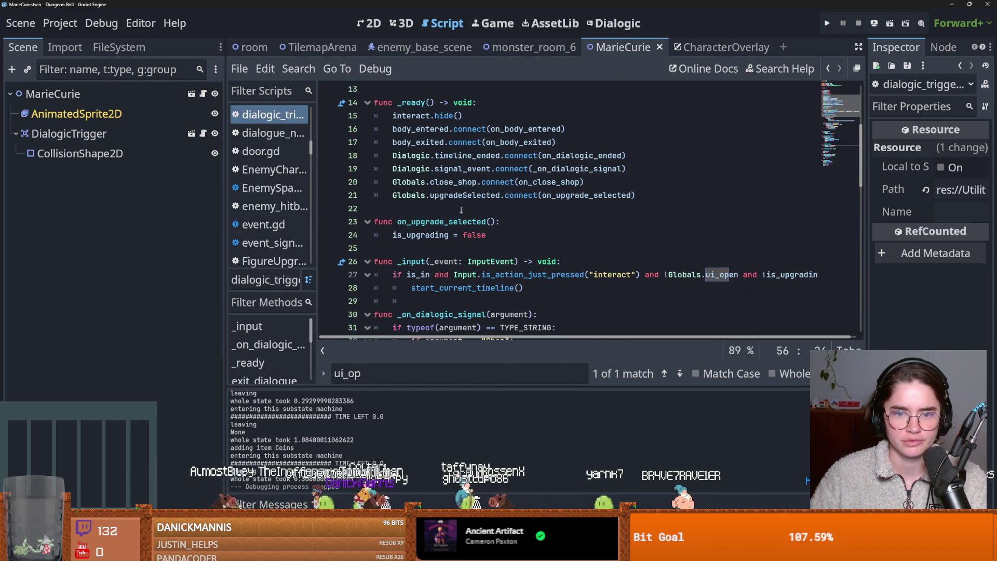
pyautogui.doubleClick(428, 223)
pyautogui.keyDown('ctrl'); pyautogui.click(469, 196); pyautogui.keyUp('ctrl')
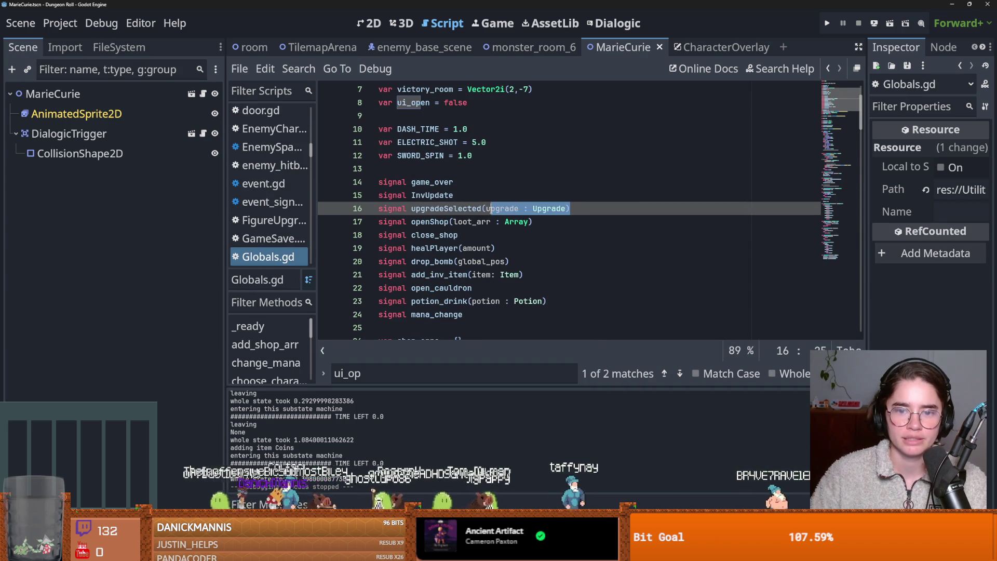
# Back in dialogic_trigger.gd, give on_upgrade_selected an upgrade : Upgrade parameter and run the game with F5.
pyautogui.click(203, 134)
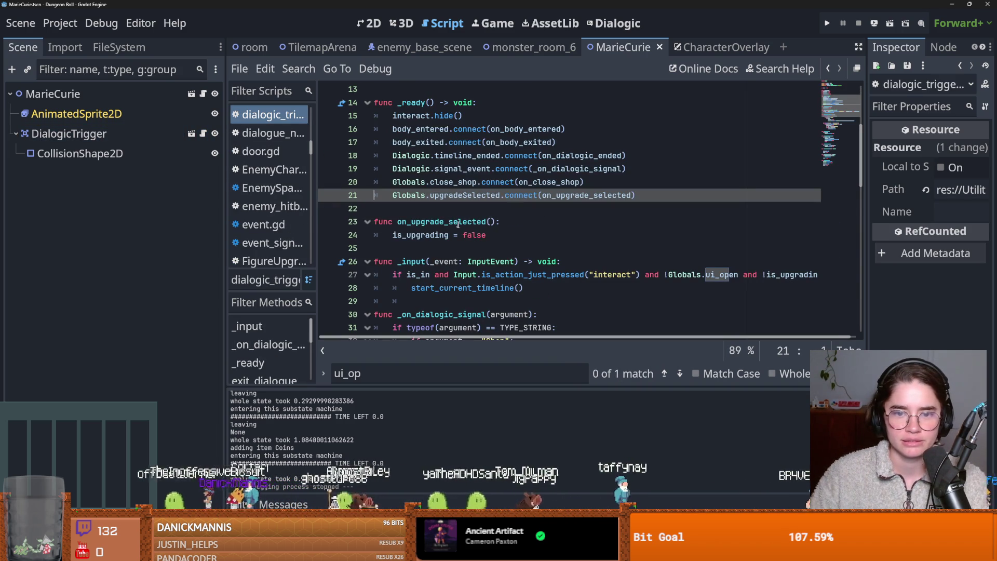
pyautogui.click(489, 222)
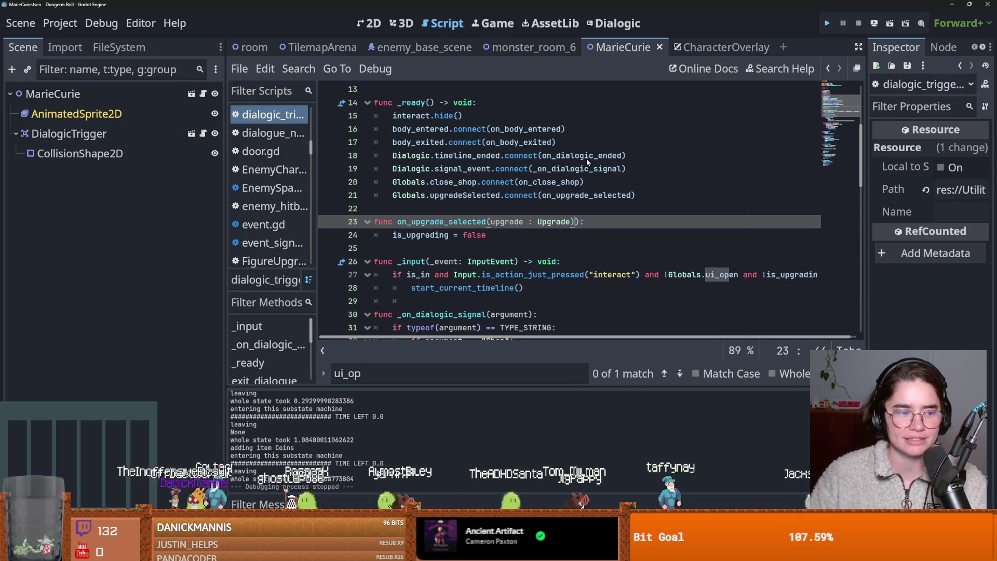
pyautogui.press('F5')
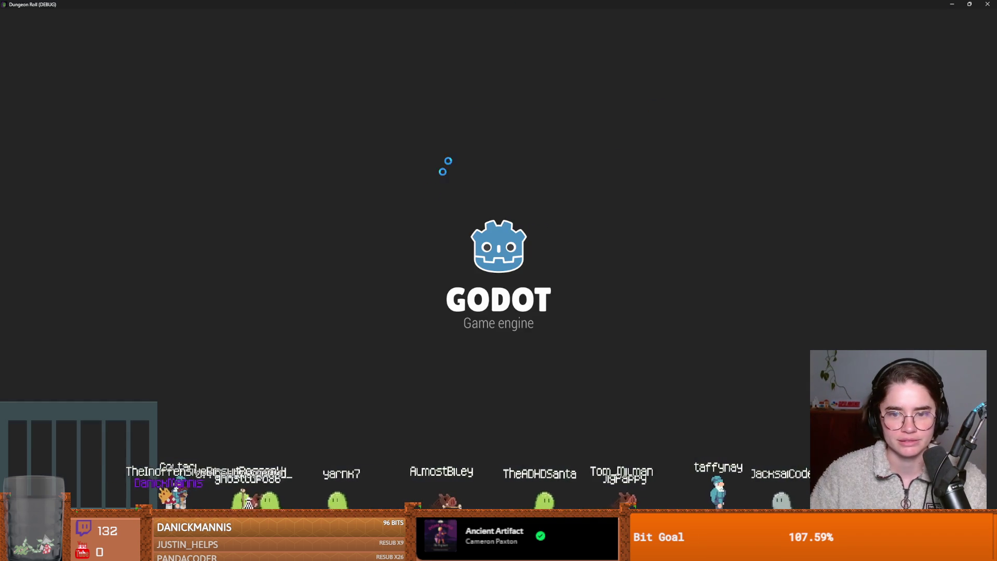
# Delete the extra ')' on line 23, save, and relaunch the game as the Crusader.
pyautogui.press('BackSpace')
pyautogui.hotkey('ctrl', 's')
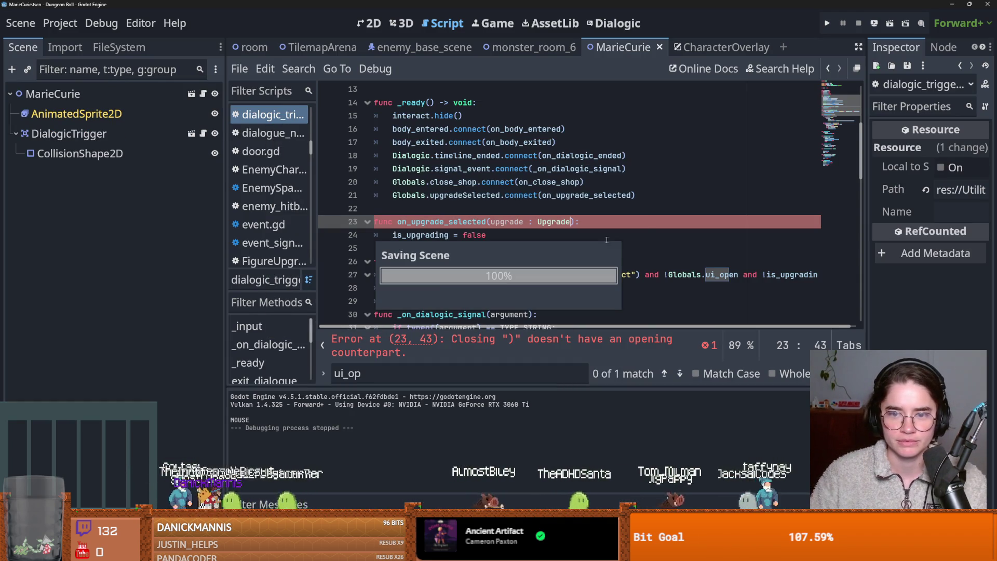
pyautogui.click(828, 24)
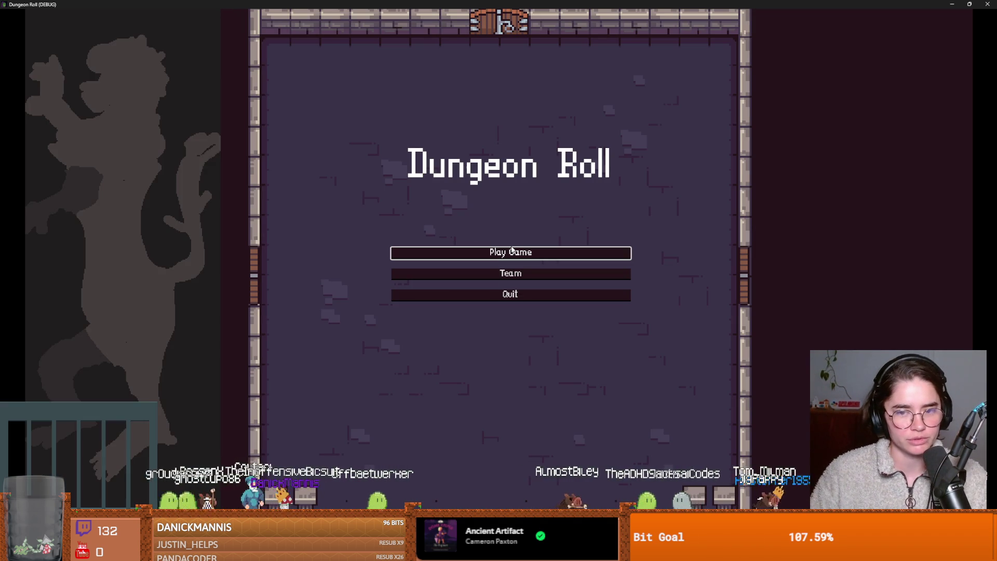
pyautogui.click(512, 251)
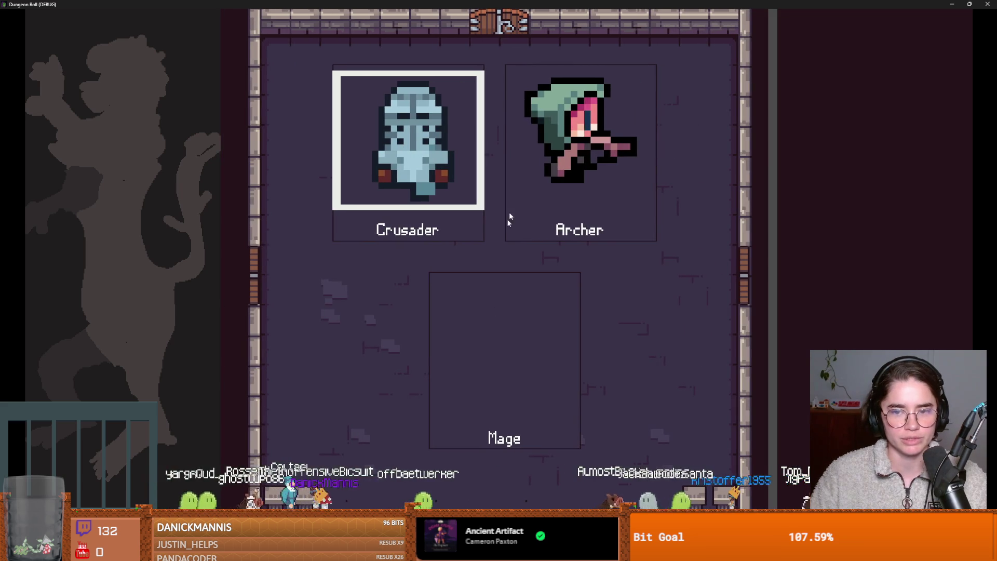
pyautogui.click(438, 222)
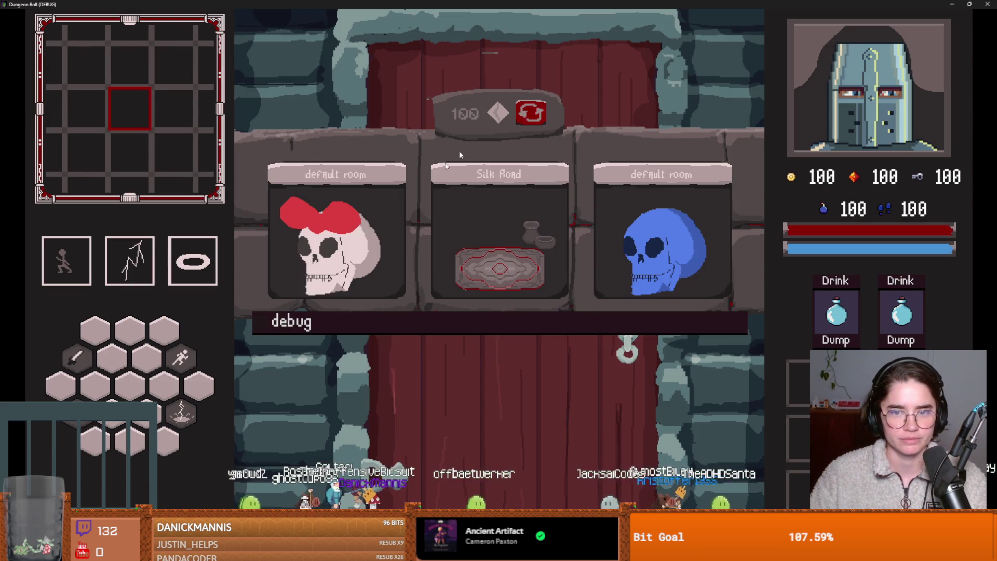
# Reroll the room choices four times and enter the room with the rock.
pyautogui.click(538, 114)
pyautogui.click(539, 115)
pyautogui.click(539, 115)
pyautogui.click(539, 115)
pyautogui.click(347, 250)
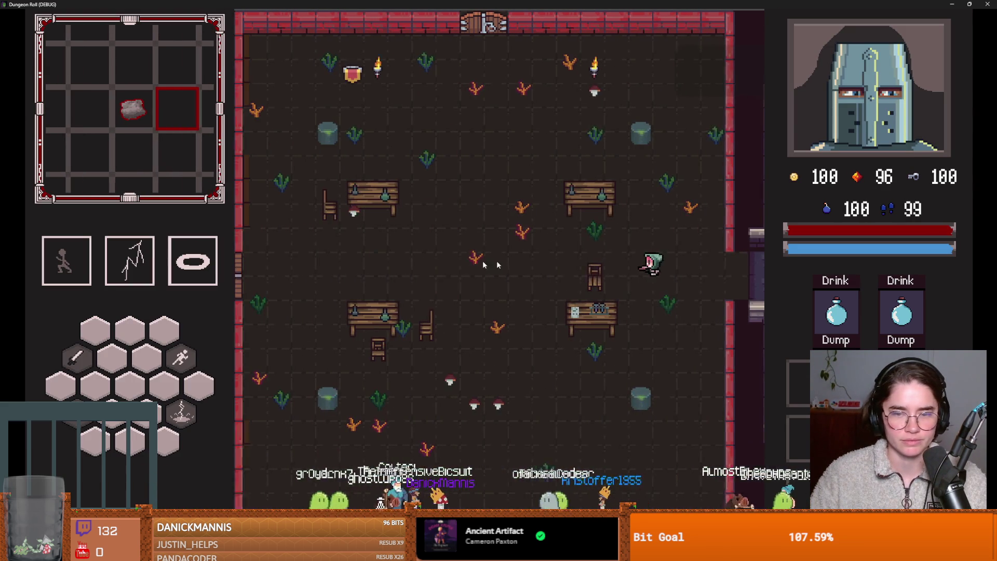
# Dash the knight across the room toward the burning enemy and the enemies below.
pyautogui.press('s')
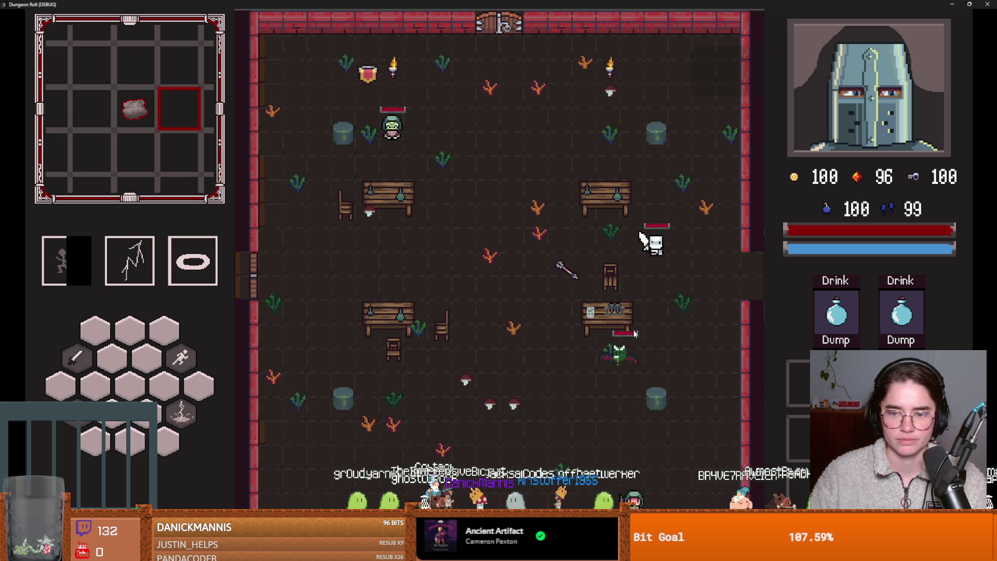
pyautogui.press('s')
pyautogui.press('space')
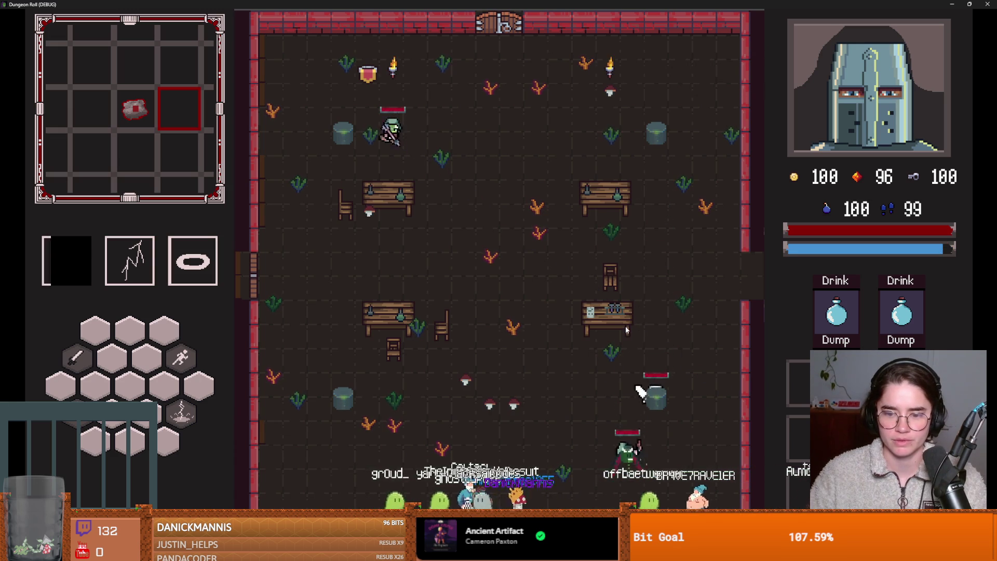
pyautogui.press('a')
pyautogui.press('space')
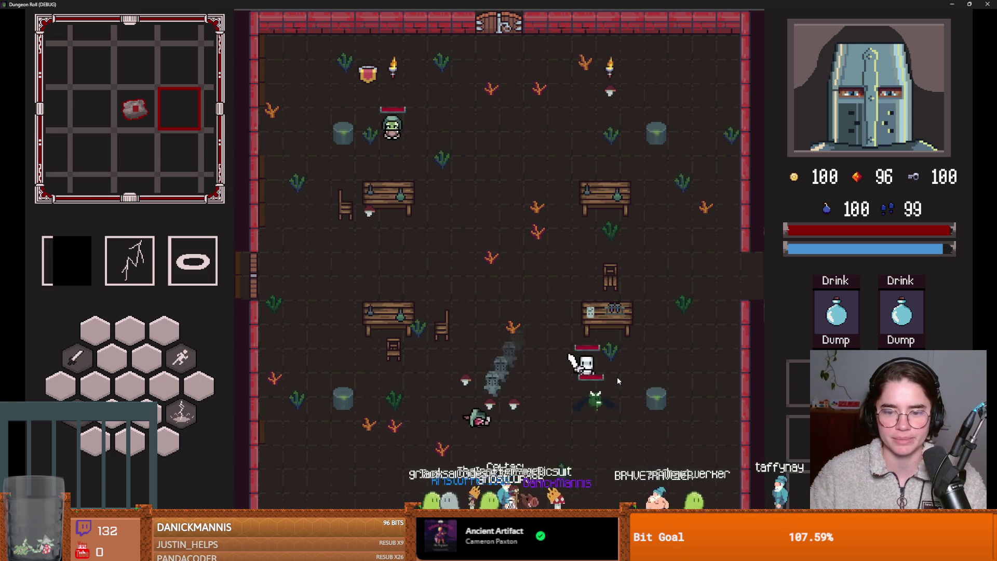
pyautogui.press('a')
pyautogui.press('space')
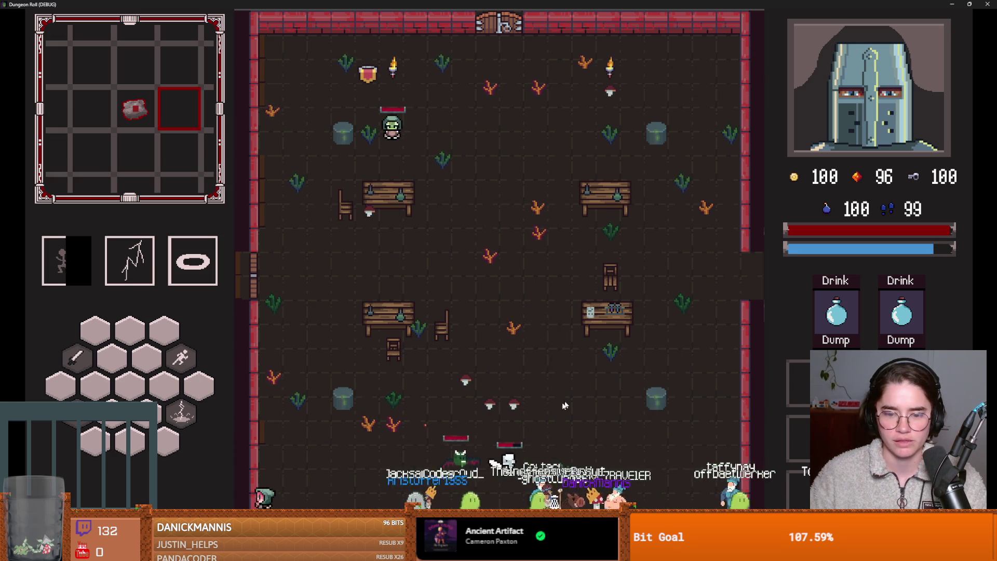
pyautogui.press('a')
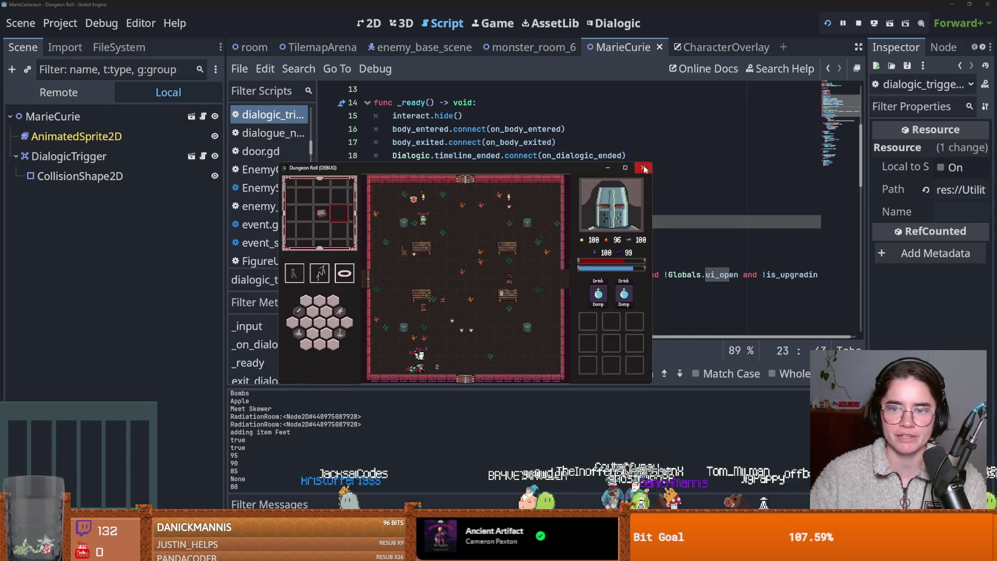
# Stop the game, open the Babat enemy scene, move its Hitbox CollisionShape2D, and save.
pyautogui.press('F5')
pyautogui.doubleClick(23, 92)
pyautogui.write('babat')
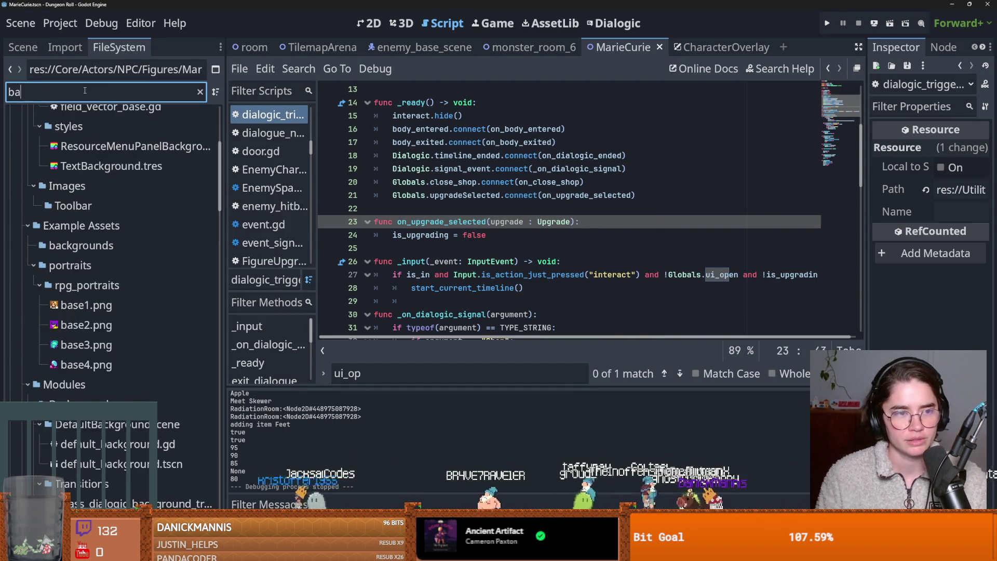
pyautogui.doubleClick(93, 414)
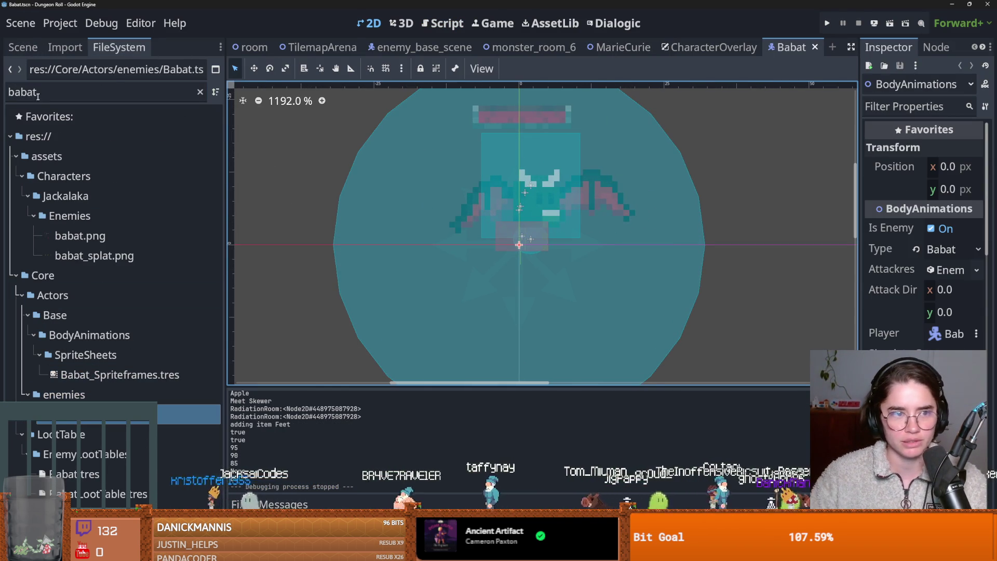
pyautogui.click(23, 46)
pyautogui.click(71, 152)
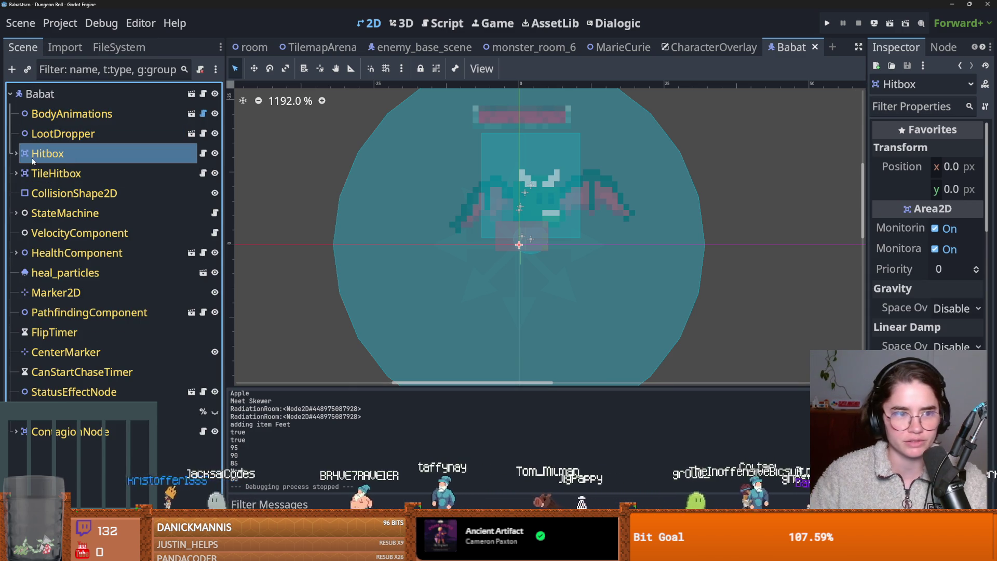
pyautogui.press('Right')
pyautogui.click(54, 171)
pyautogui.moveTo(543, 234); pyautogui.dragTo(555, 199)
pyautogui.hotkey('ctrl', 's')
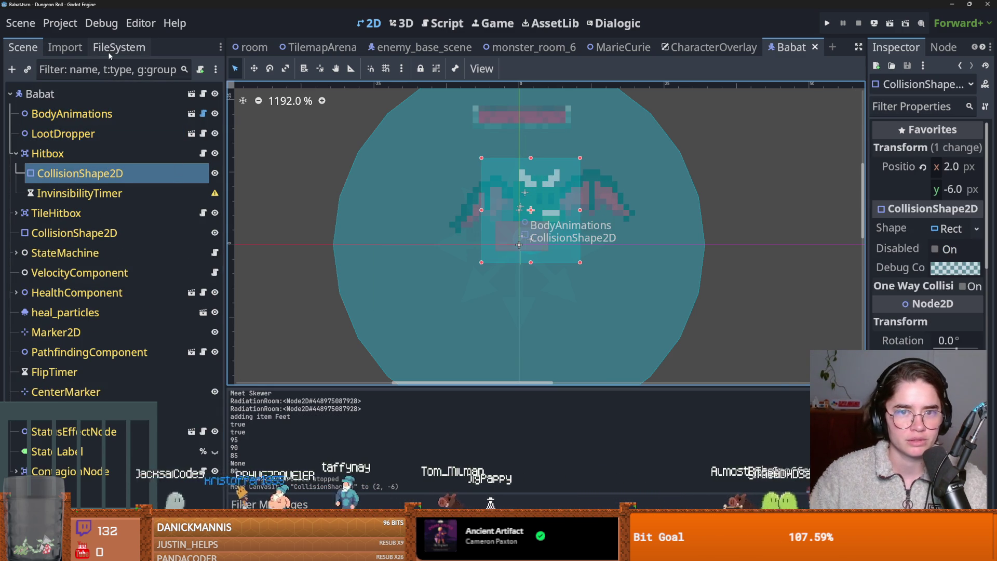
# In enemy_base_scene, drag the Hitbox rectangle to (1, -7.5), save, and run the project.
pyautogui.click(119, 47)
pyautogui.click(407, 51)
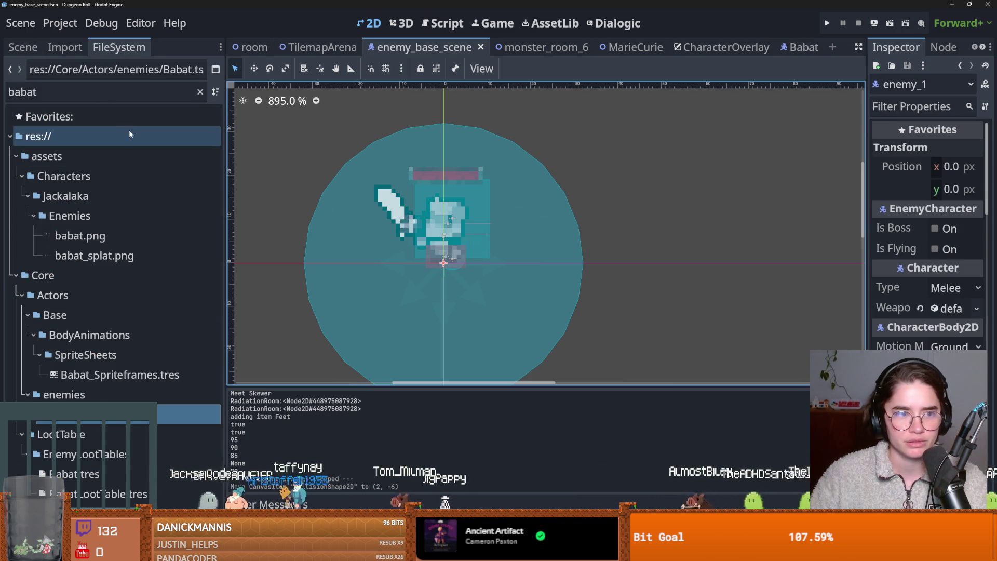
pyautogui.click(23, 47)
pyautogui.click(16, 153)
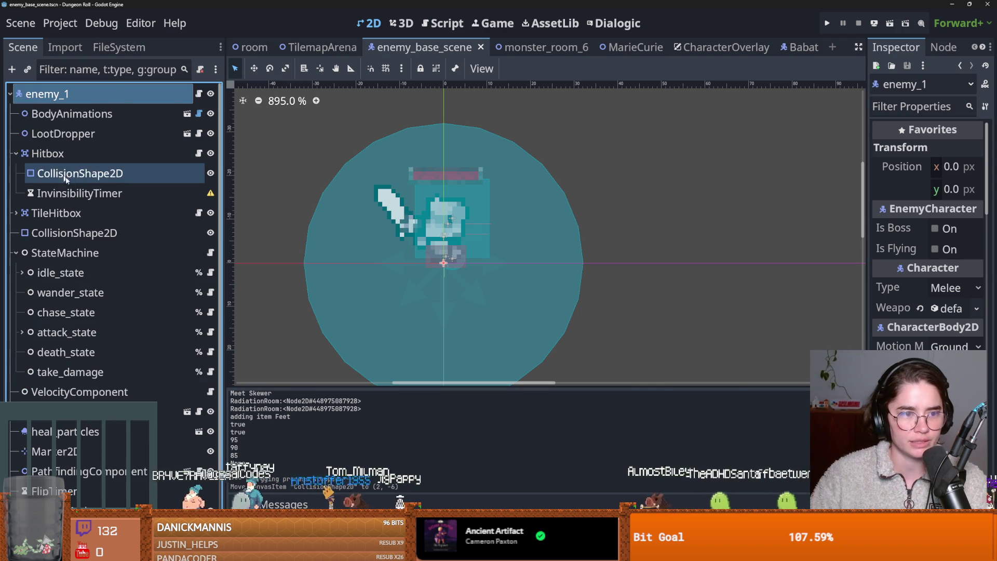
pyautogui.click(78, 174)
pyautogui.moveTo(447, 217); pyautogui.dragTo(442, 227)
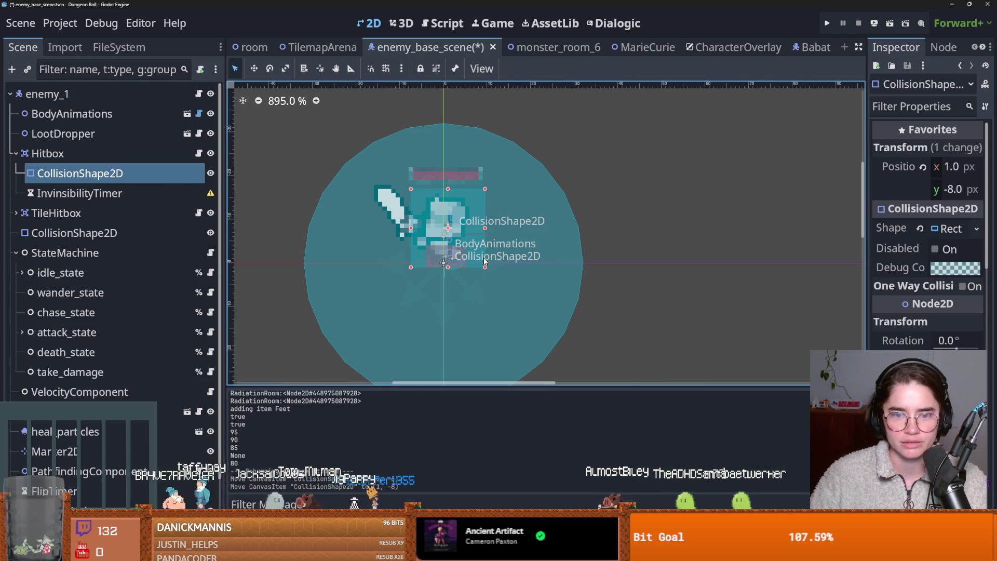
pyautogui.scroll(6, 483, 257)
pyautogui.click(444, 217)
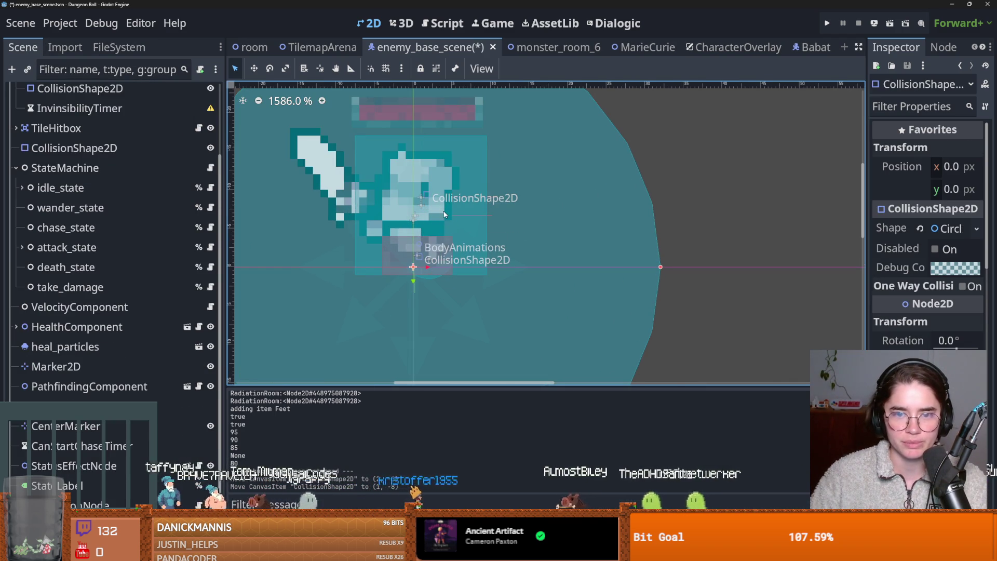
pyautogui.scroll(3, 85, 144)
pyautogui.click(80, 173)
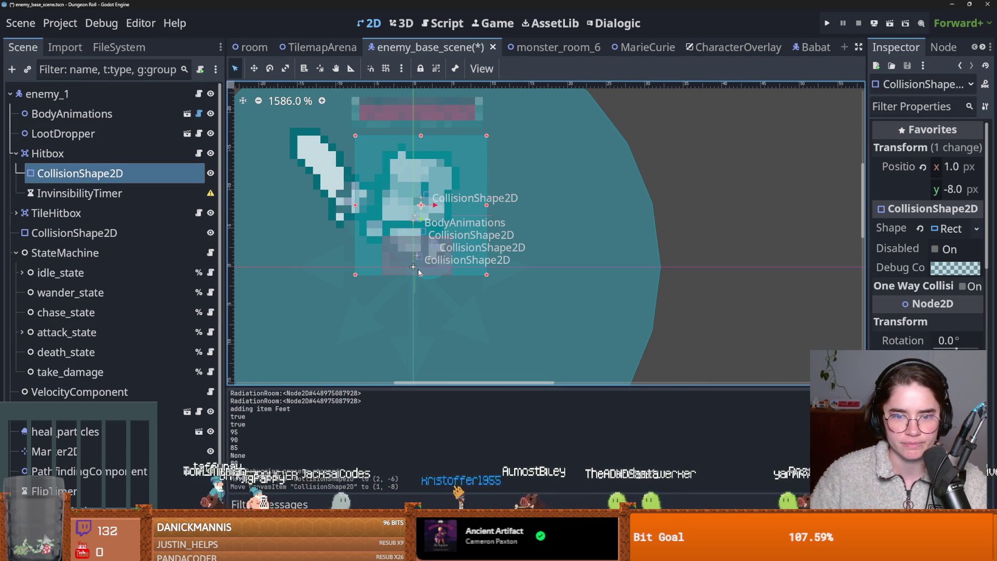
pyautogui.moveTo(421, 283); pyautogui.dragTo(421, 287)
pyautogui.hotkey('ctrl', 's')
pyautogui.press('F5')
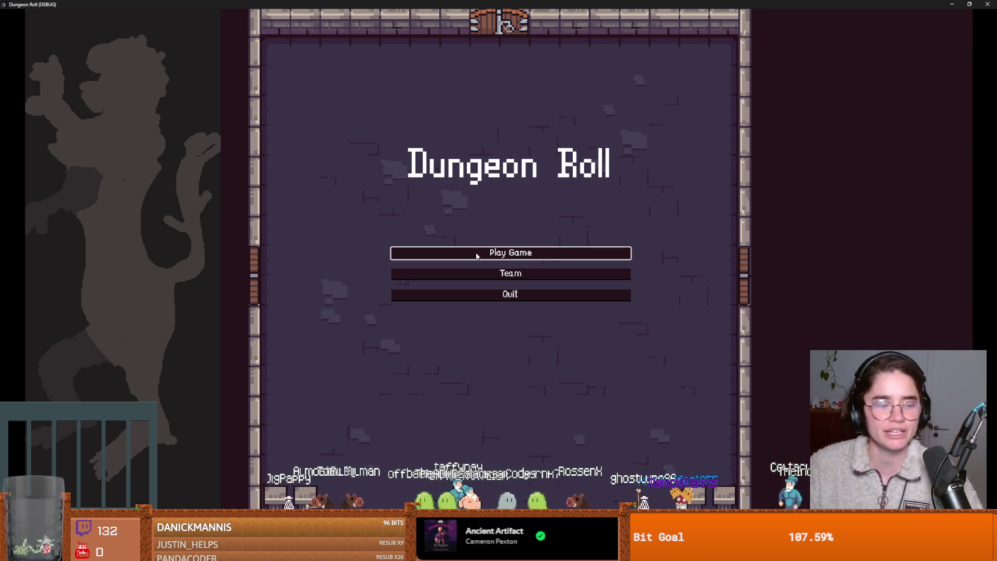
# Start a new game as the Archer and walk through the door to choose the next room.
pyautogui.click(489, 256)
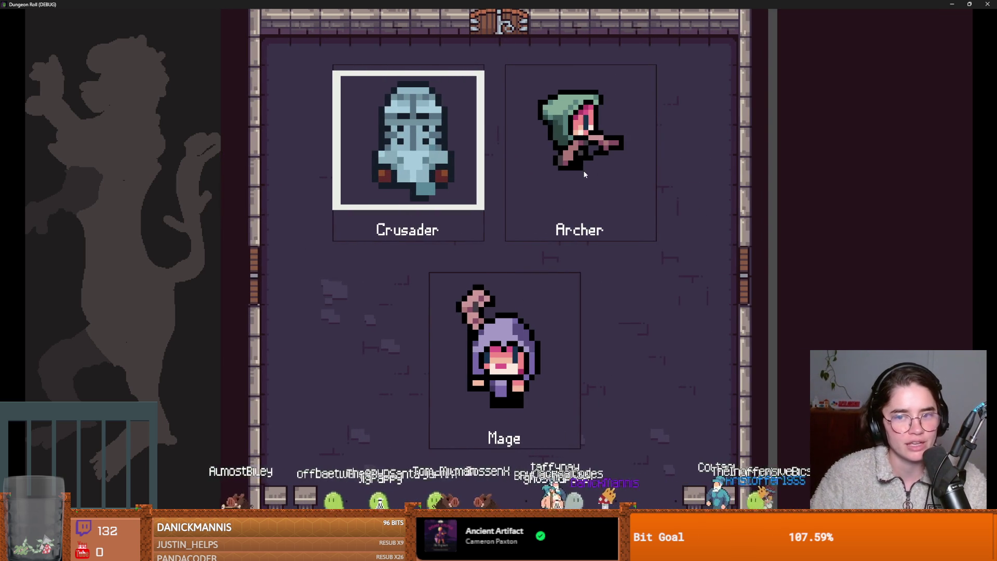
pyautogui.click(528, 185)
pyautogui.hotkey('a', 's')
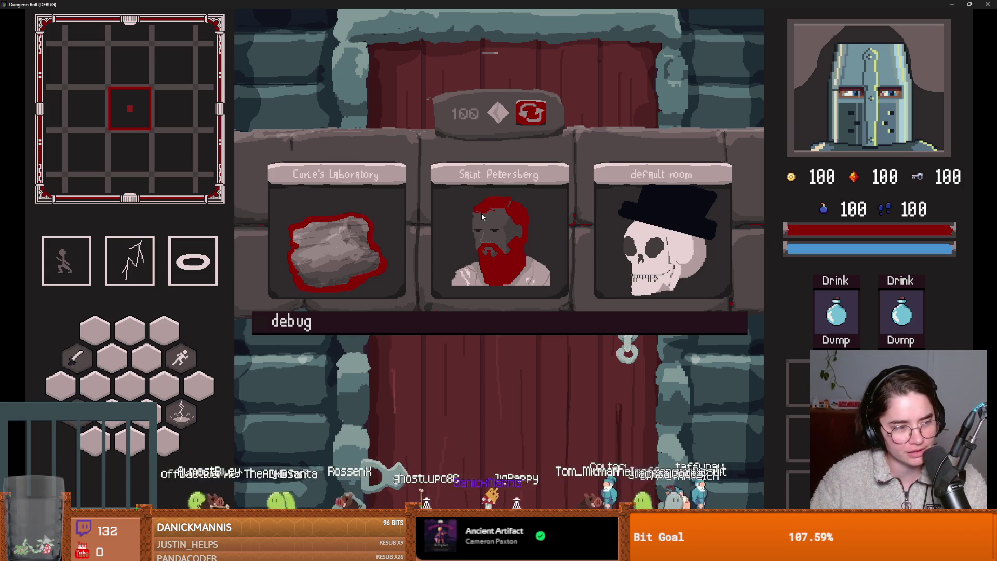
pyautogui.click(374, 220)
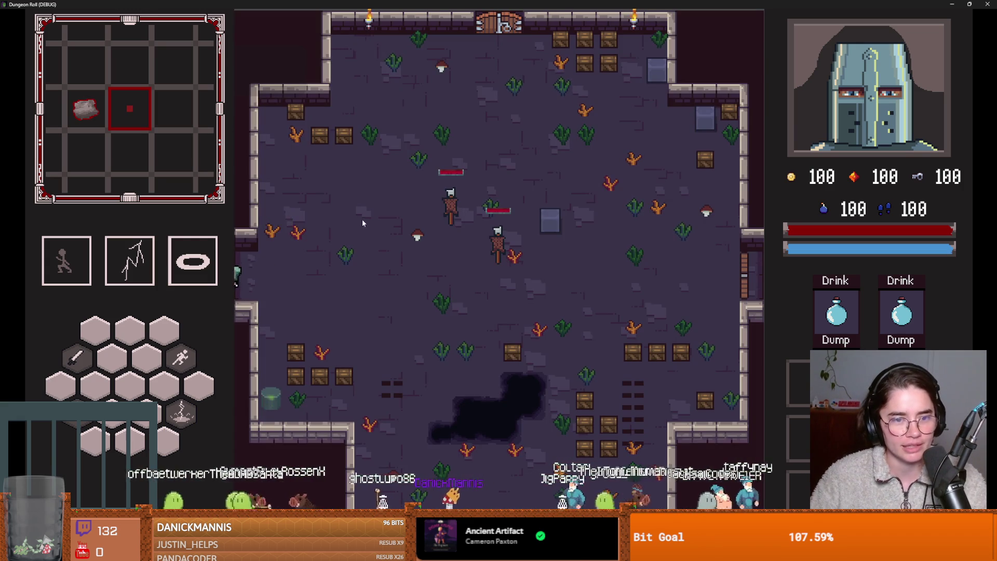
# Dash into the bats to attack them and pick up the arrow.
pyautogui.press('a')
pyautogui.press('space')
pyautogui.hotkey('a', 's')
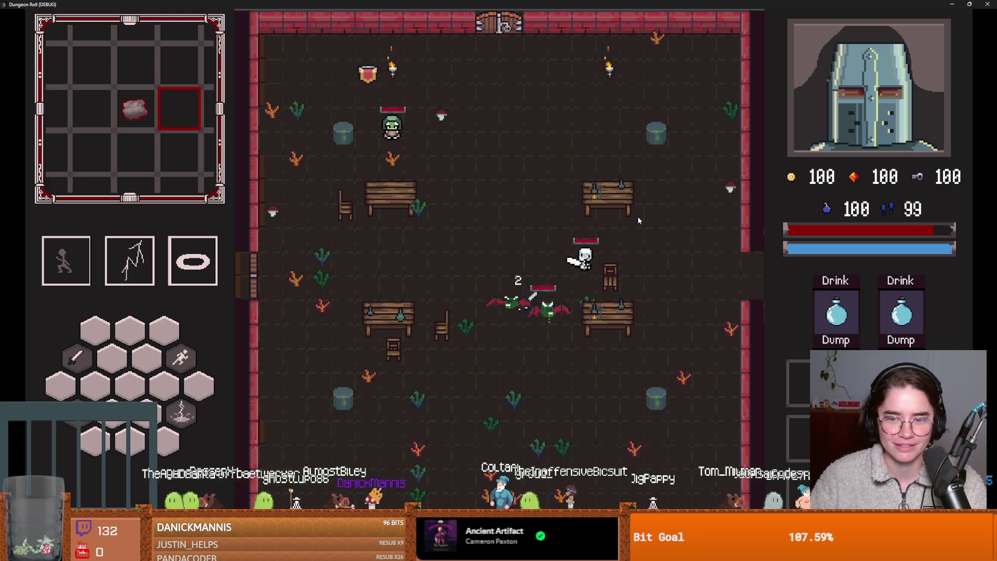
pyautogui.press('space')
pyautogui.hotkey('a', 's')
pyautogui.hotkey('d', 's')
pyautogui.press('space')
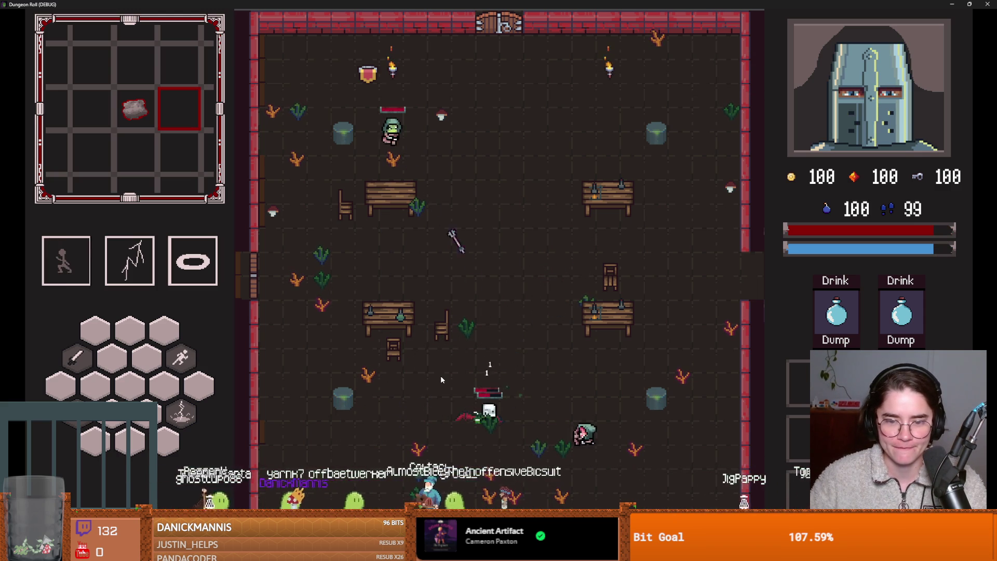
pyautogui.press('space')
pyautogui.hotkey('w', 'd')
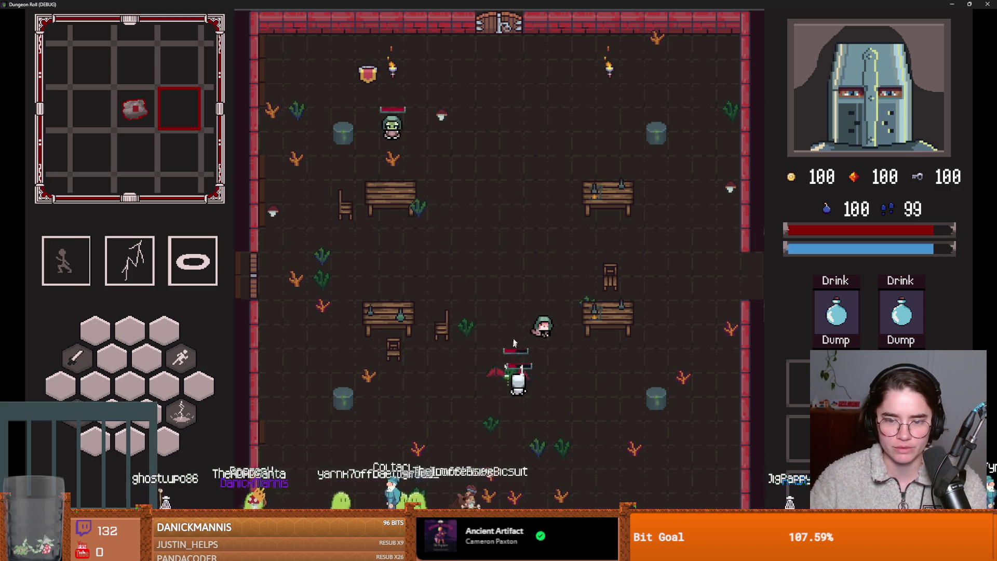
pyautogui.press('space')
pyautogui.press('w')
pyautogui.press('w')
pyautogui.press('space')
# Finish off the remaining bats and dash to the top of the room next to Marie.
pyautogui.press('s')
pyautogui.press('space')
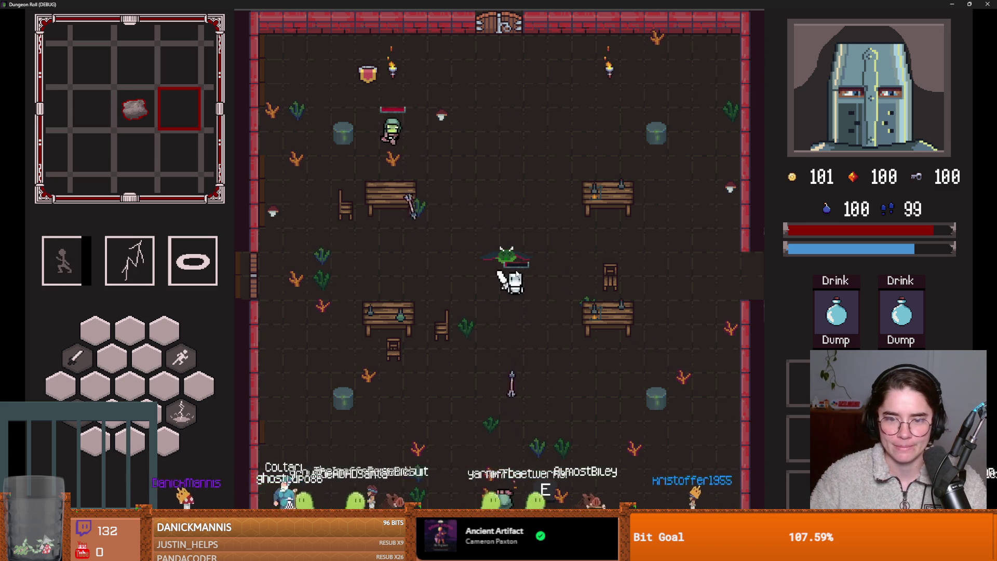
pyautogui.press('space')
pyautogui.press('w')
pyautogui.press('space')
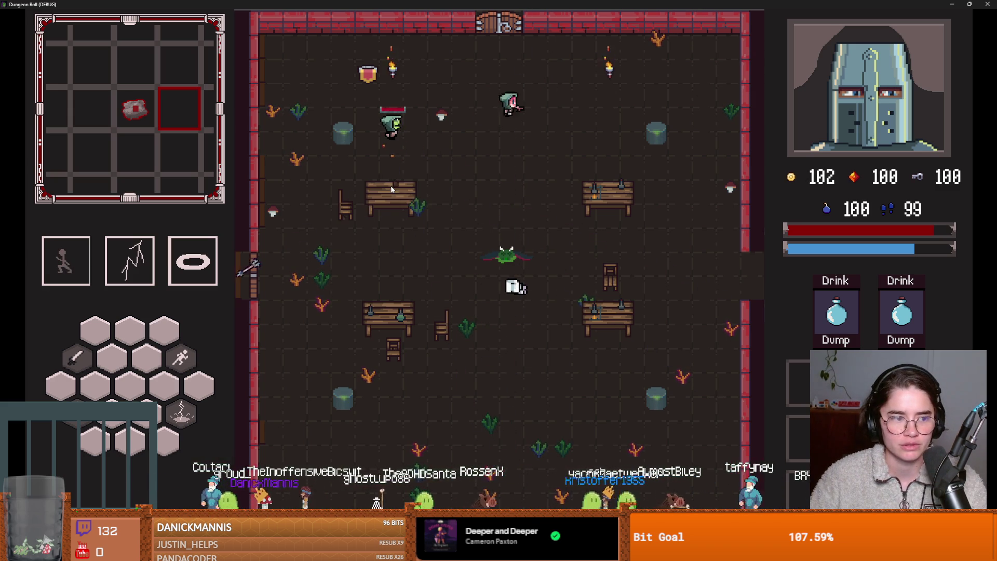
pyautogui.press('space')
pyautogui.press('w')
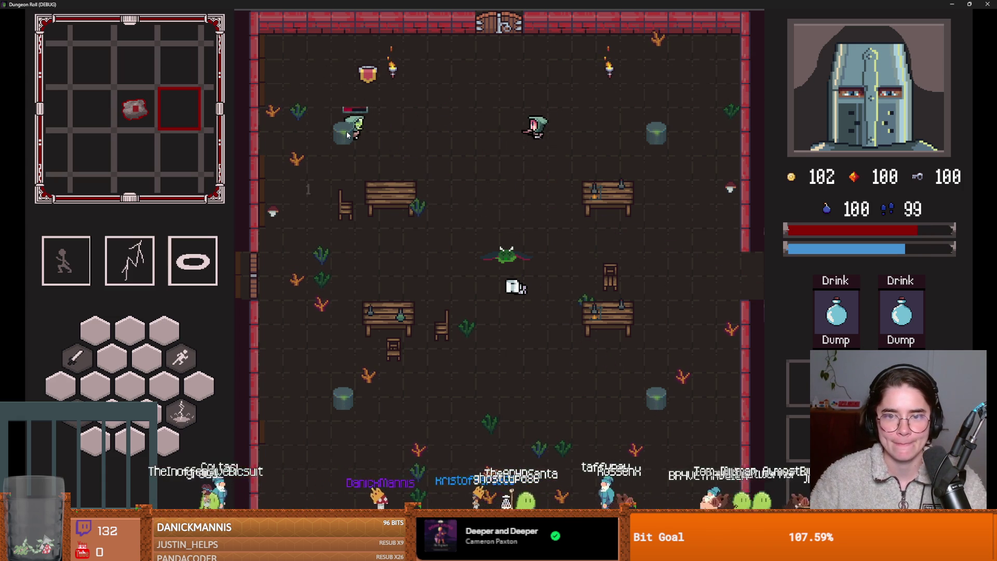
pyautogui.press('space')
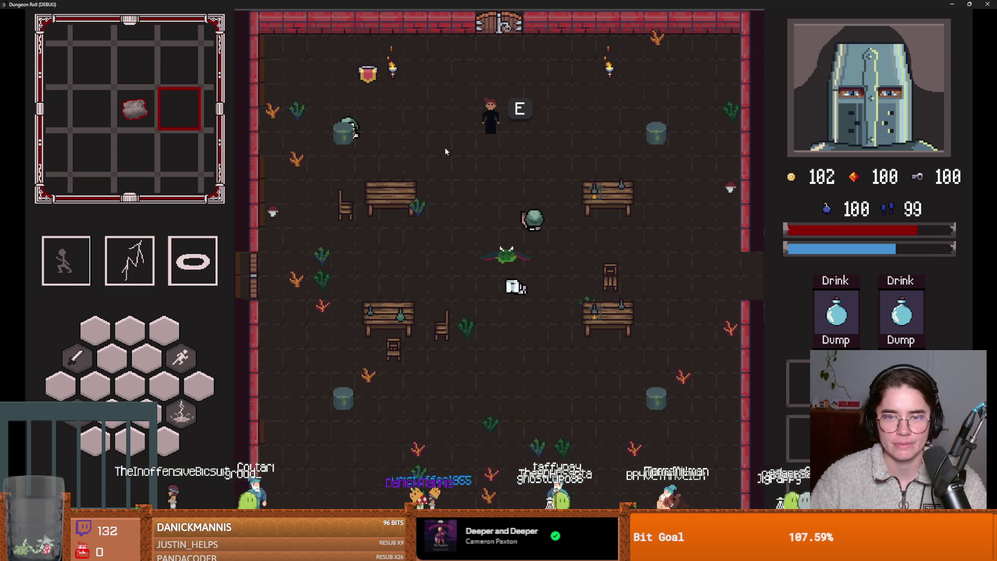
# Talk to Marie, pick the Radiant Dash and Contagious Radiation upgrades, then close the game.
pyautogui.press('e')
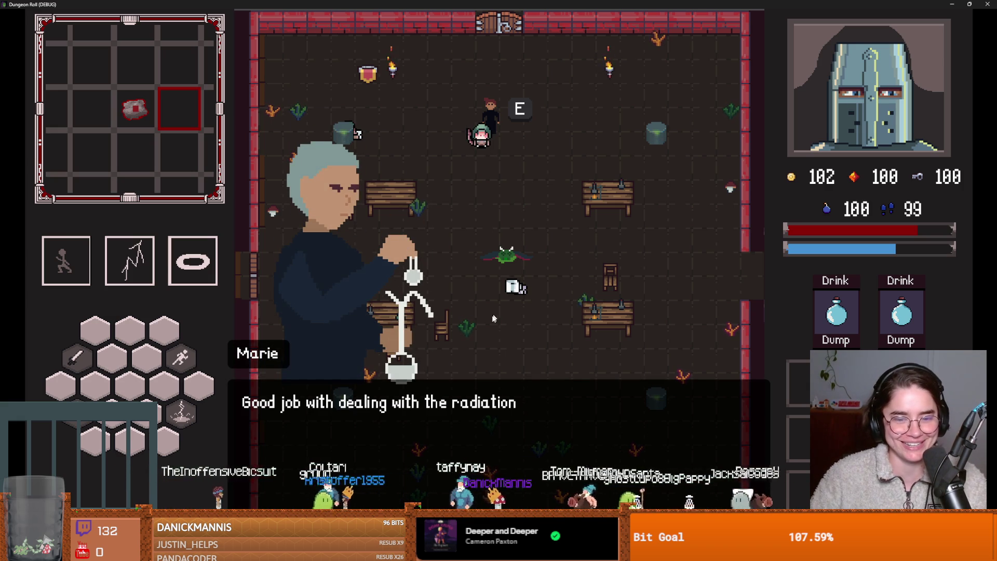
pyautogui.press('e')
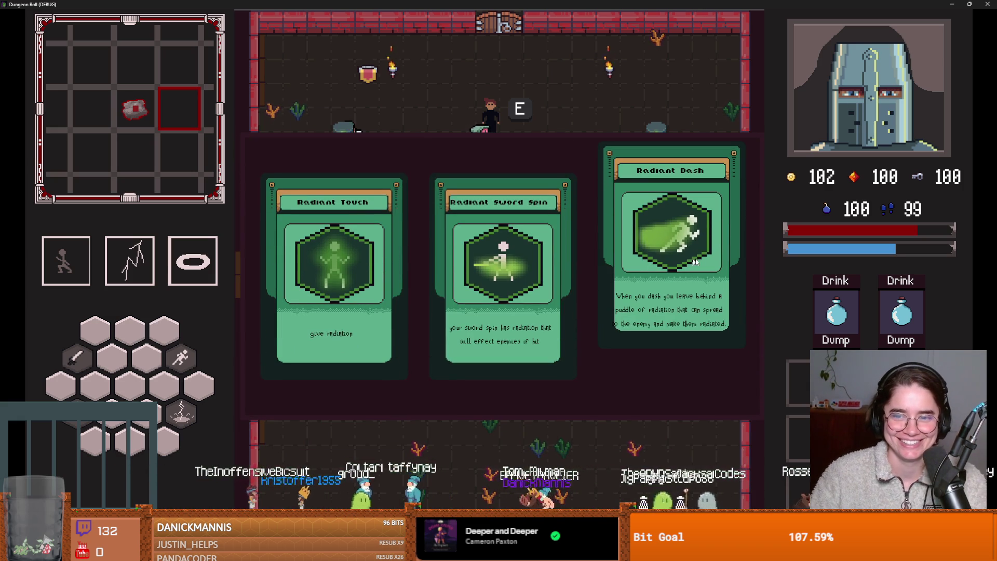
pyautogui.click(665, 238)
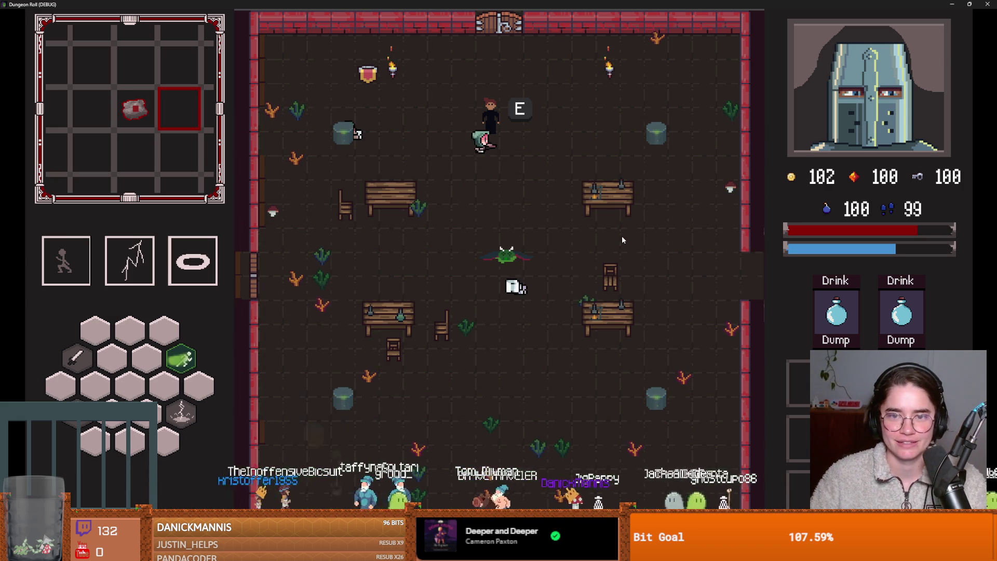
pyautogui.press('e')
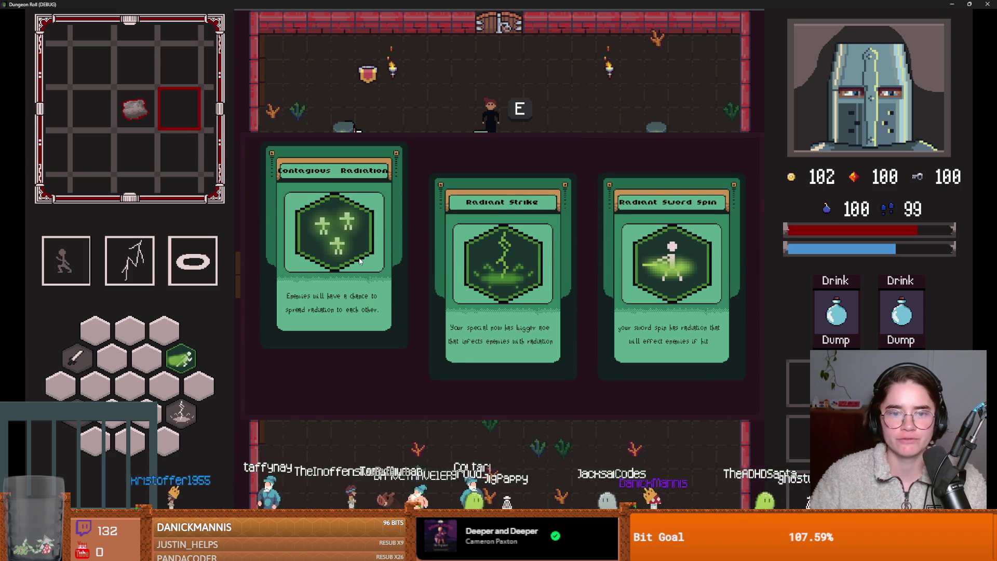
pyautogui.click(385, 257)
pyautogui.press('e')
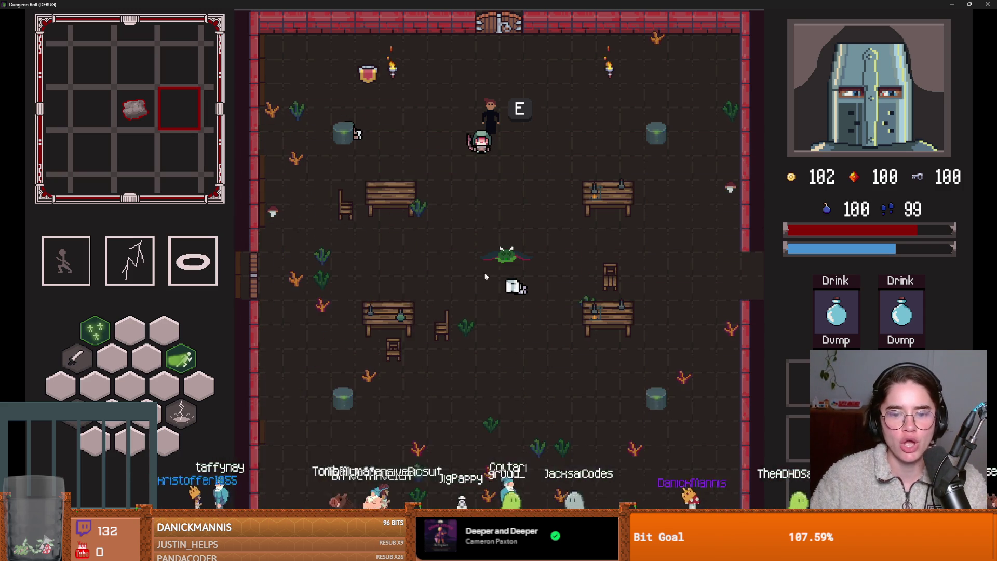
pyautogui.press('super+Down')
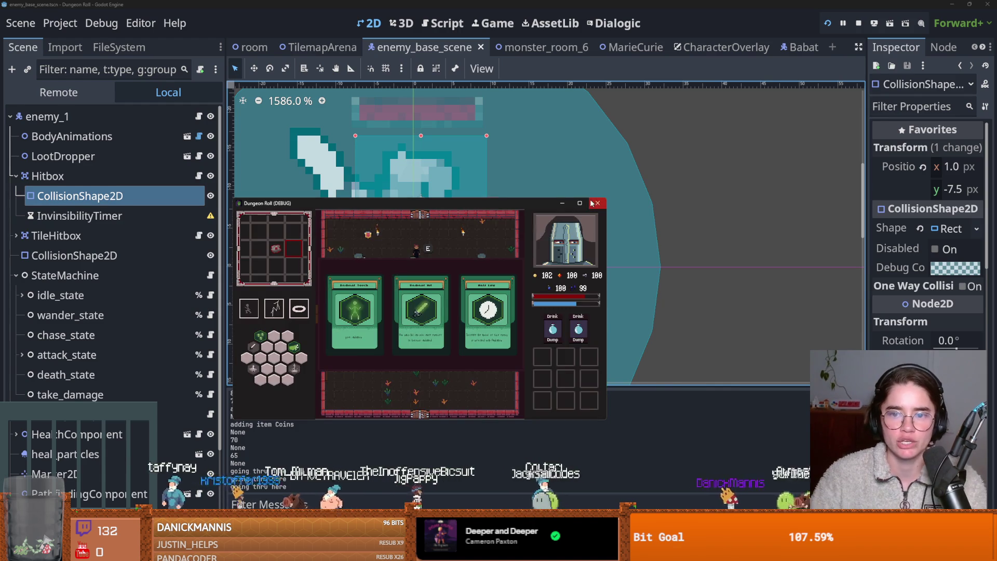
pyautogui.click(591, 202)
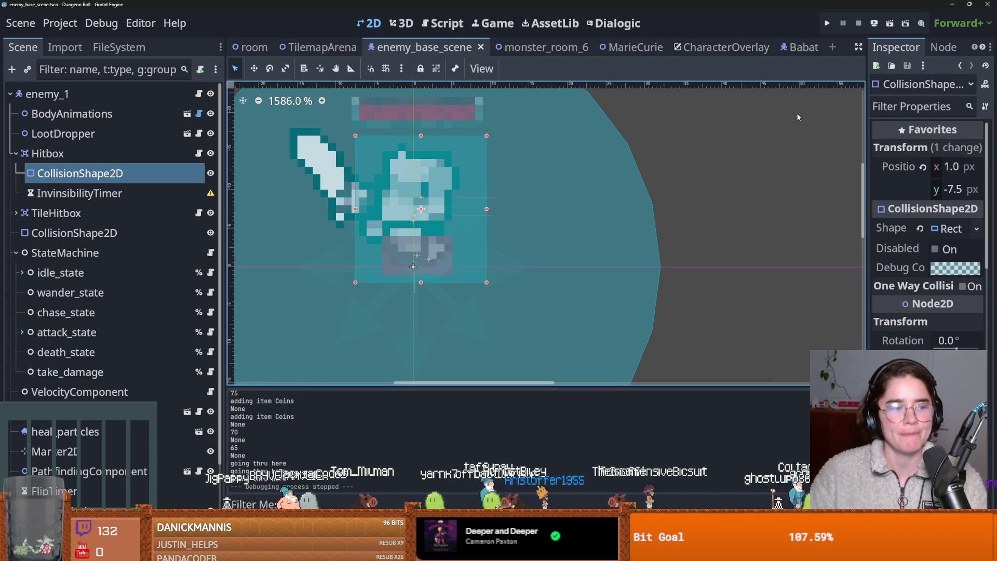
# Relaunch the game, start a new run as the Archer and enter the Silk Road room.
pyautogui.click(828, 24)
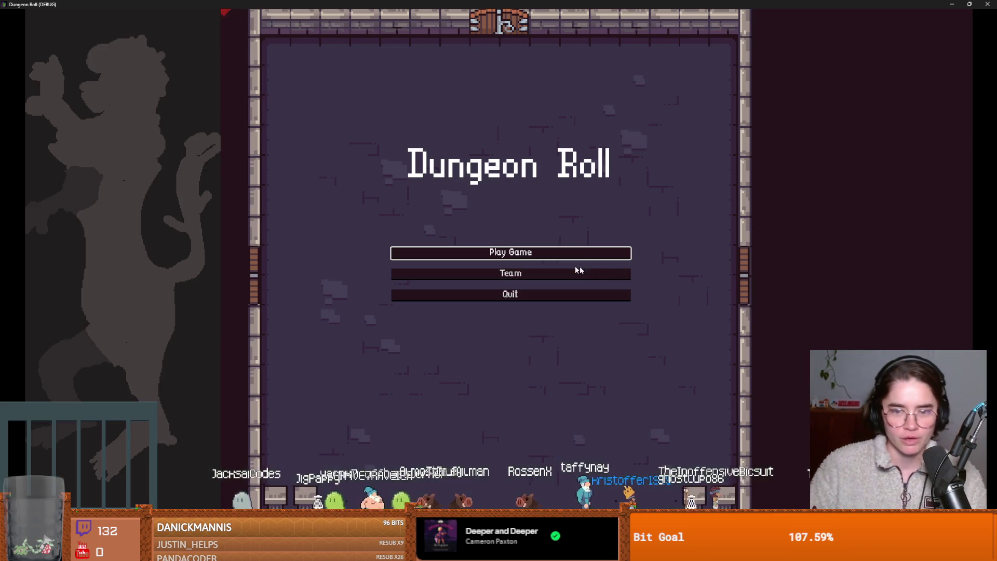
pyautogui.click(524, 254)
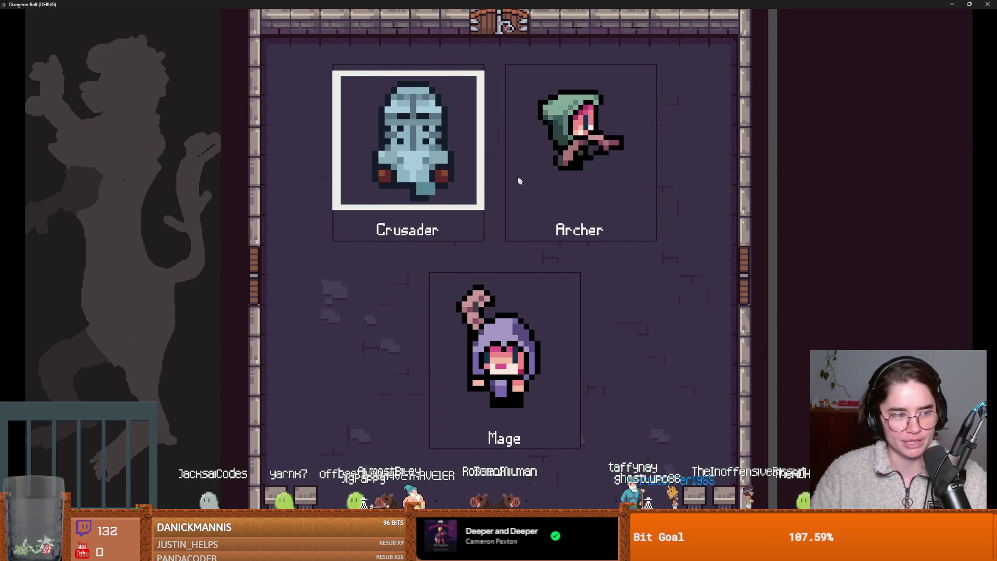
pyautogui.click(572, 159)
pyautogui.click(531, 164)
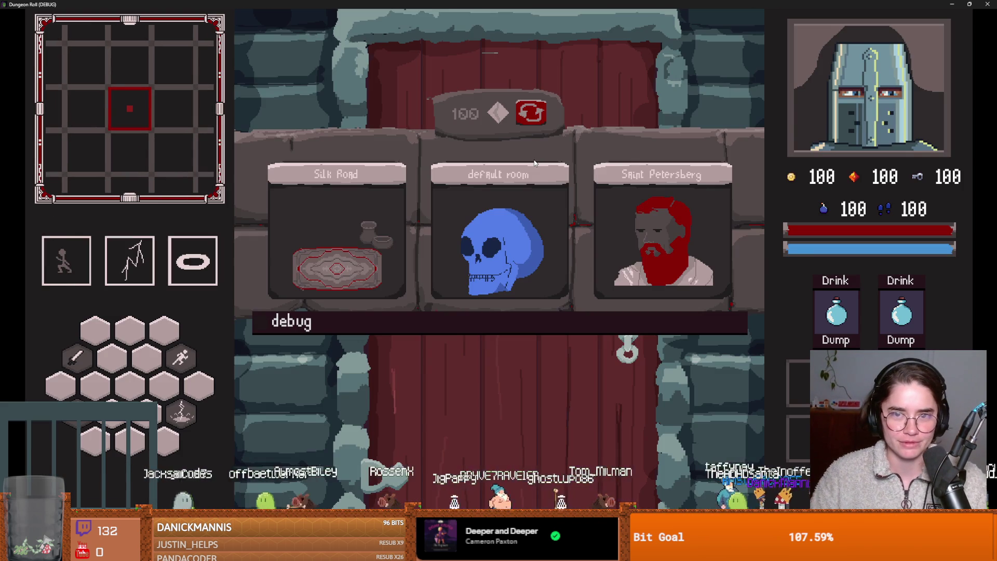
pyautogui.click(355, 202)
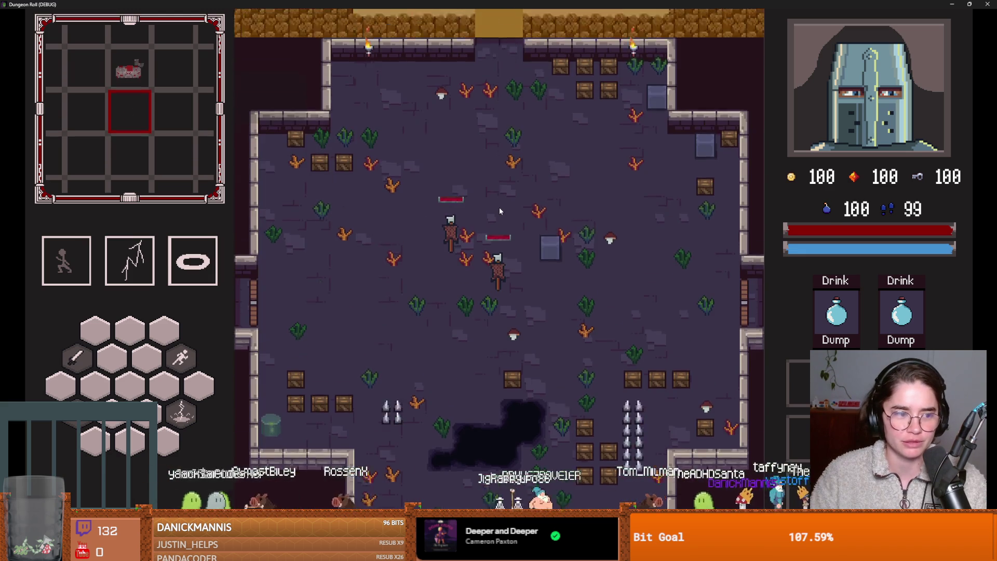
# Buy the 9-gold potion from the merchant, then talk to him again and choose Leave.
pyautogui.press('w')
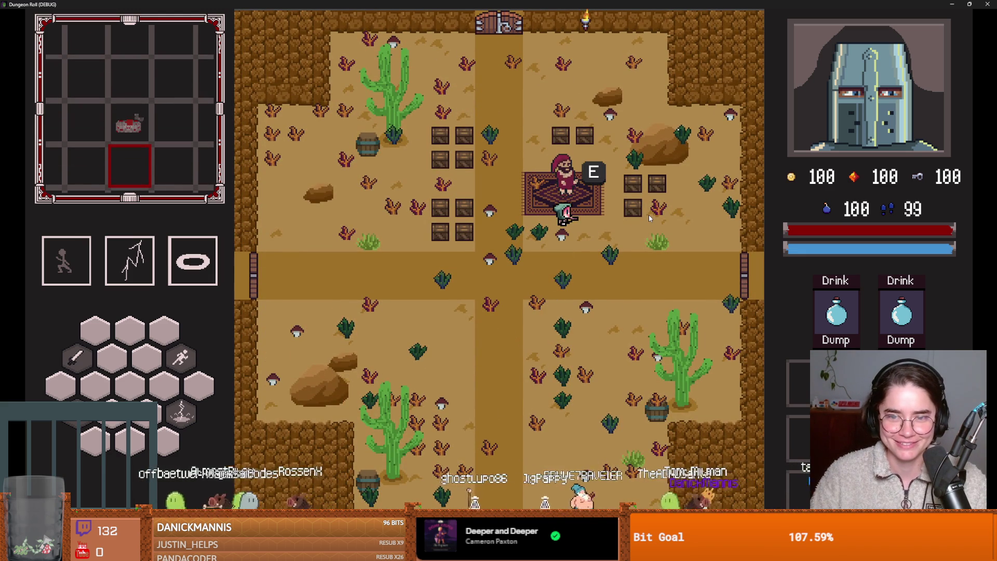
pyautogui.press('e')
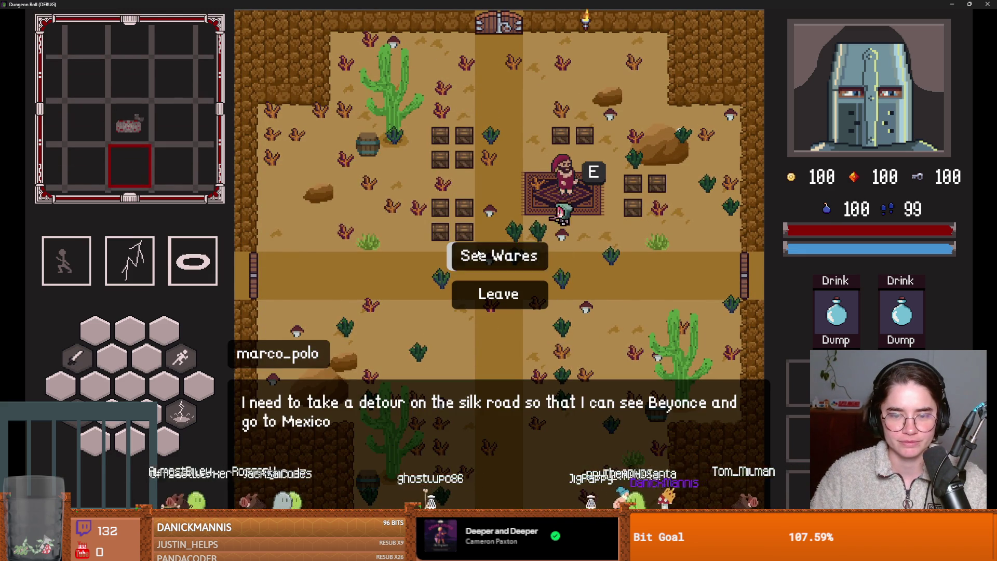
pyautogui.click(479, 254)
pyautogui.click(423, 286)
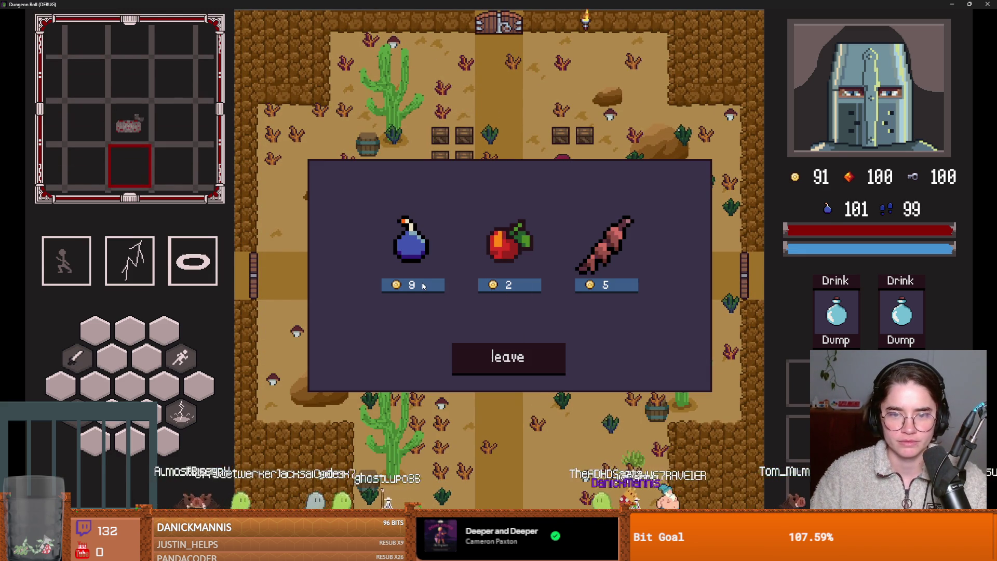
pyautogui.click(488, 350)
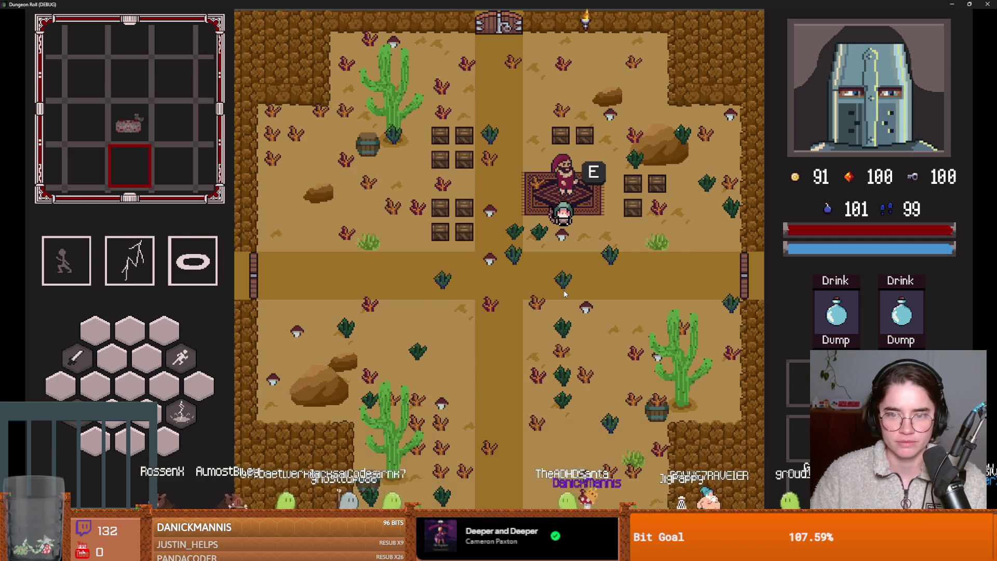
pyautogui.press('e')
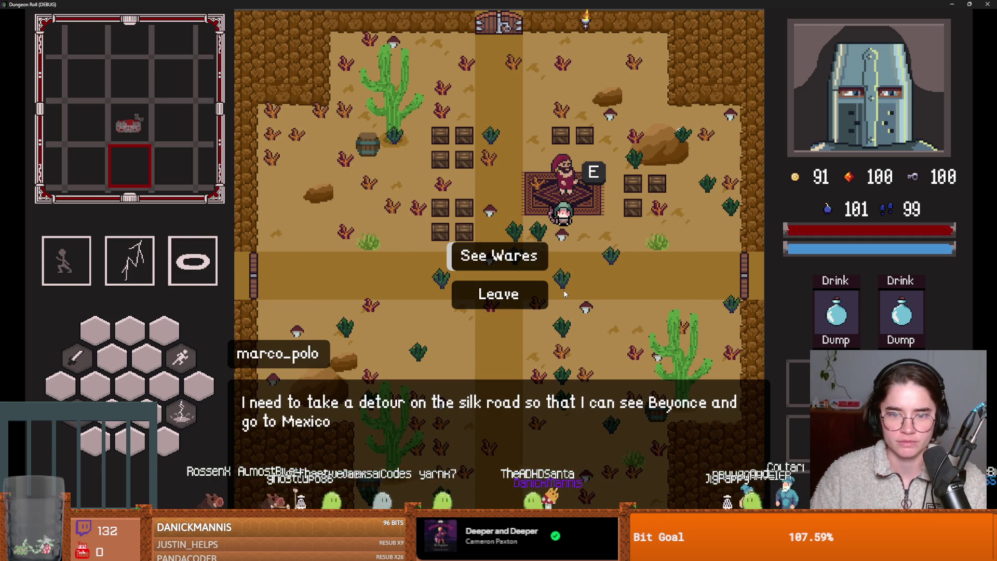
pyautogui.click(499, 293)
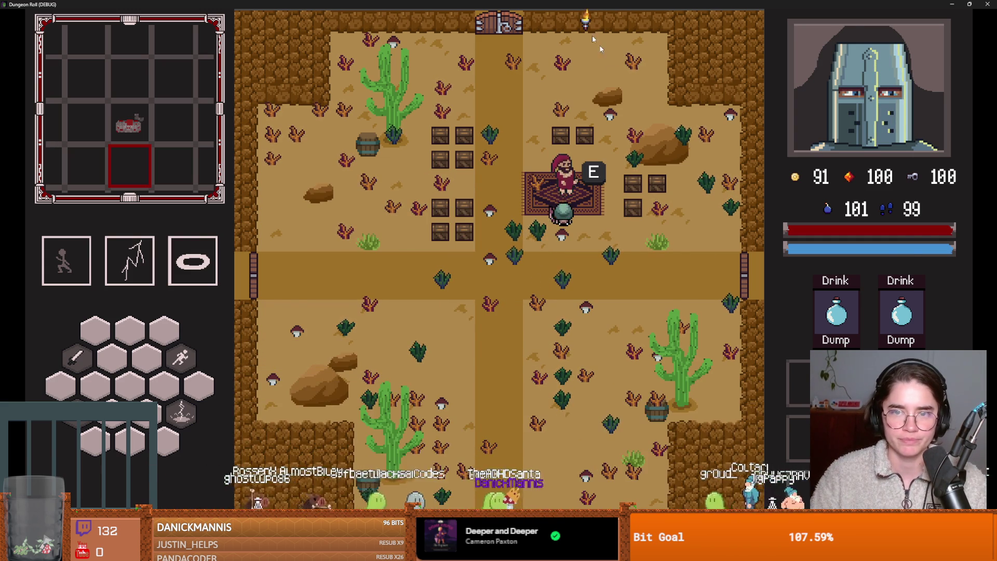
# Restore the game window over the editor and close the Dungeon Roll debug window.
pyautogui.press('super+Down')
pyautogui.click(608, 160)
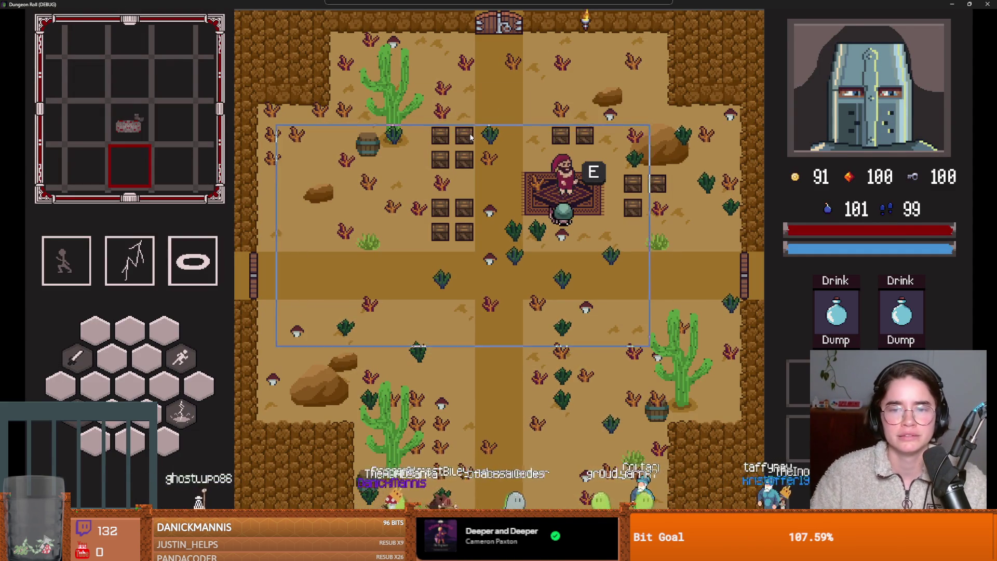
pyautogui.press('super+Down')
pyautogui.click(641, 130)
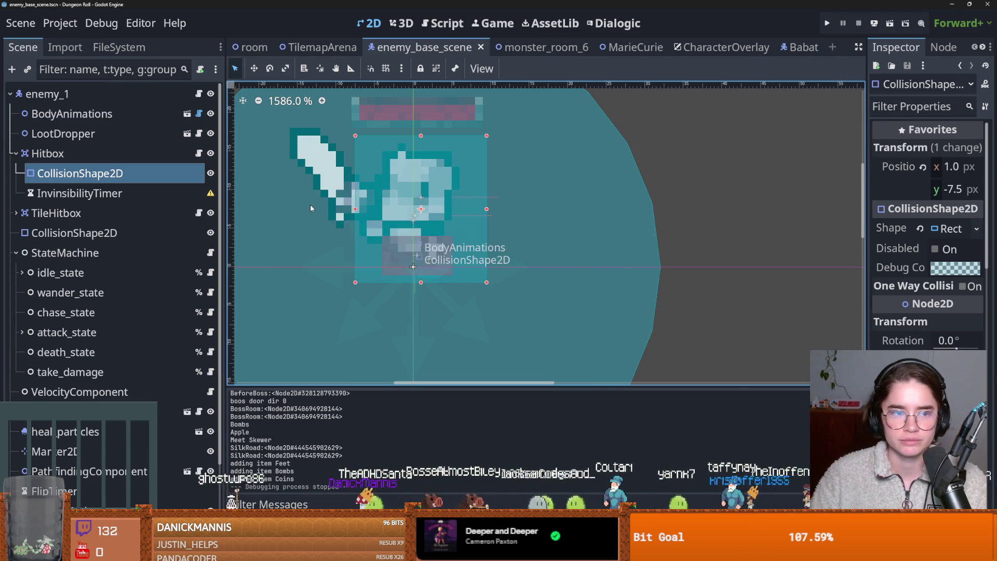
# Filter the FileSystem for 'marco' and open marco_polo.tscn.
pyautogui.click(119, 47)
pyautogui.click(73, 93)
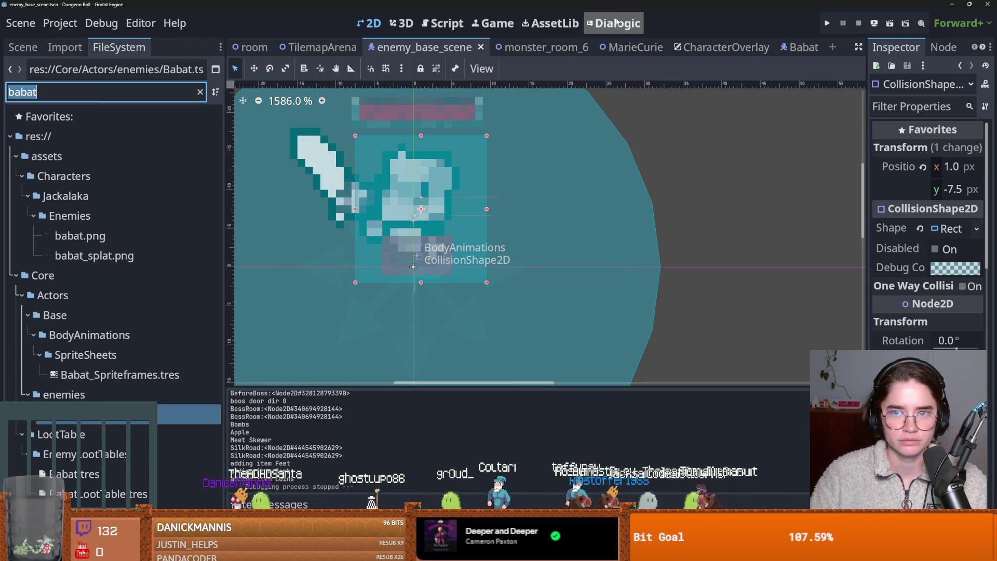
pyautogui.write('marco')
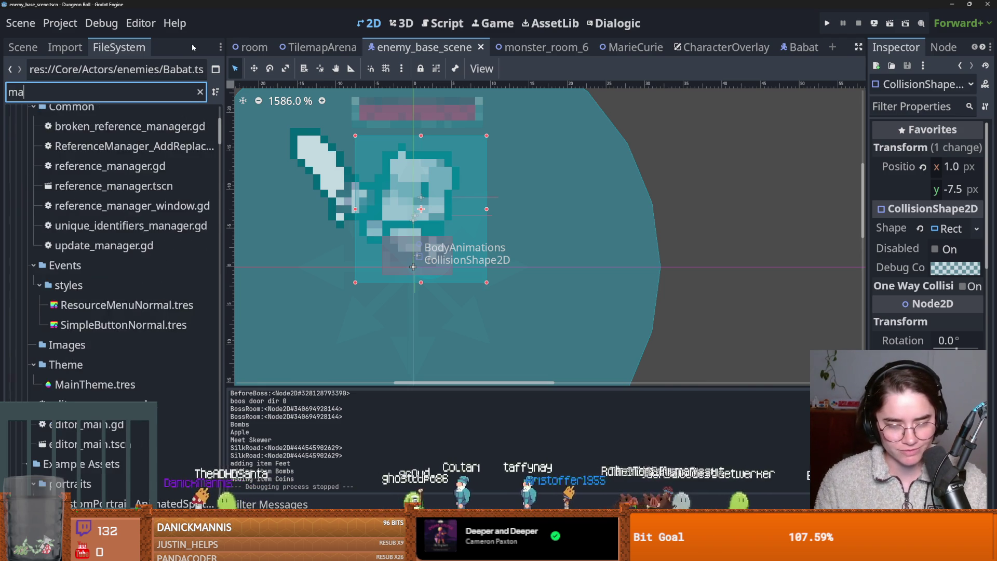
pyautogui.doubleClick(151, 293)
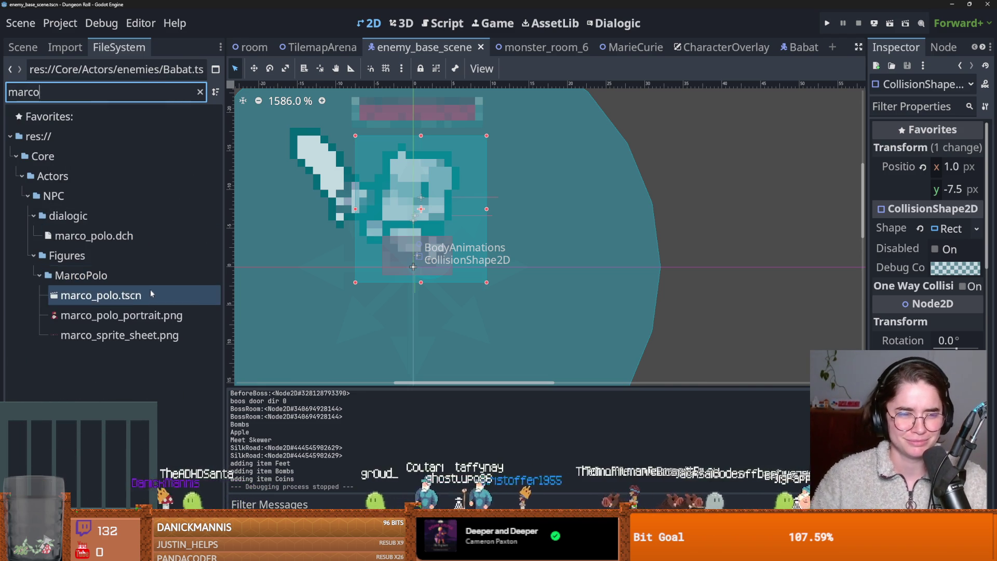
# Review the DialogicTrigger script's Shop check and shop_open uses, then show the Dialogic editor.
pyautogui.click(23, 47)
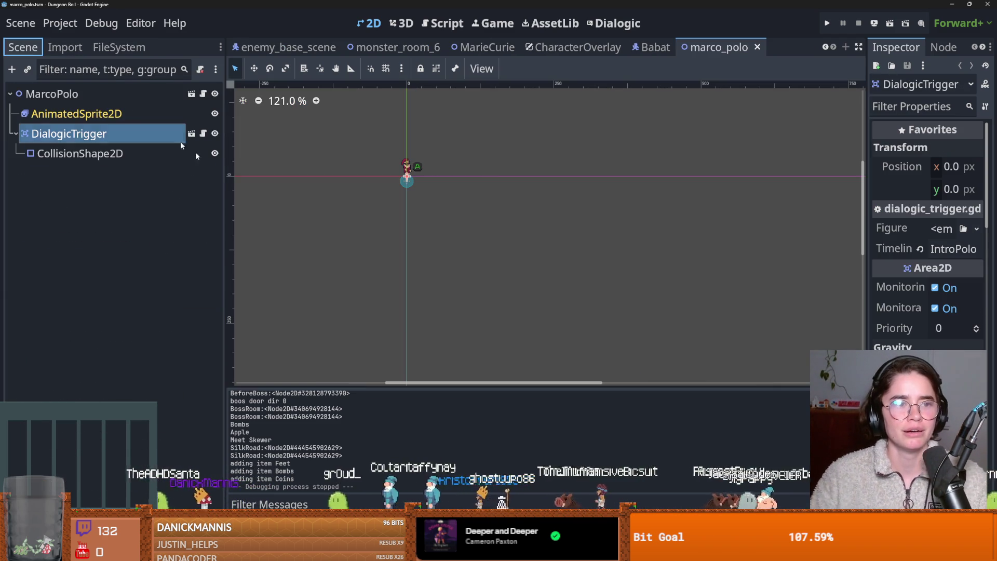
pyautogui.click(202, 134)
pyautogui.scroll(-5, 571, 202)
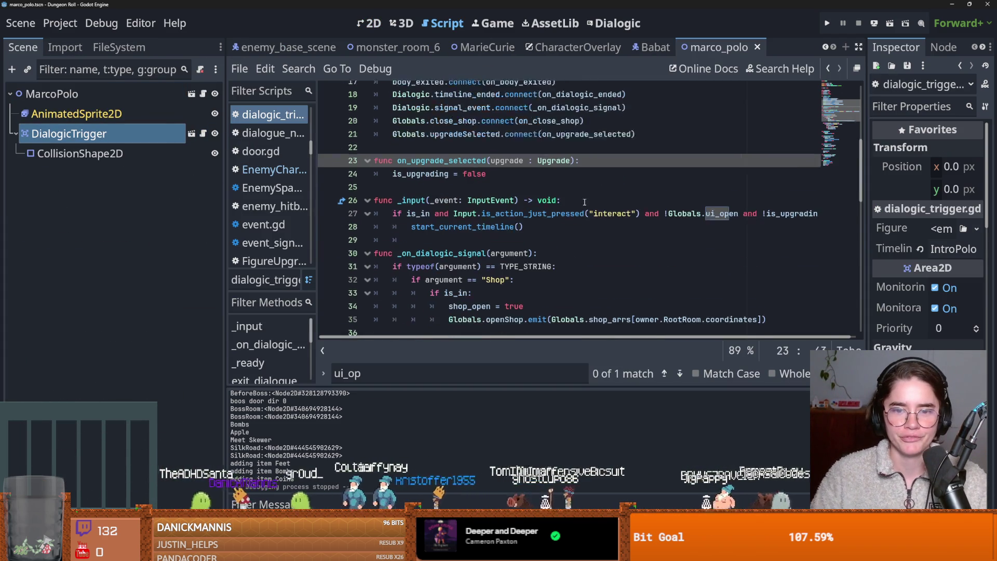
pyautogui.click(467, 142)
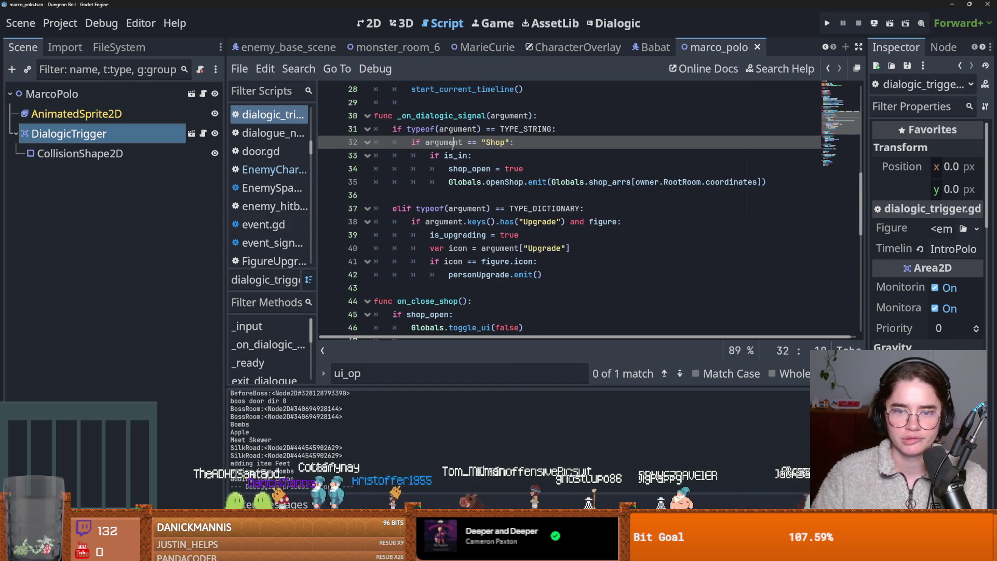
pyautogui.doubleClick(465, 170)
pyautogui.scroll(-1, 516, 194)
pyautogui.scroll(1, 516, 194)
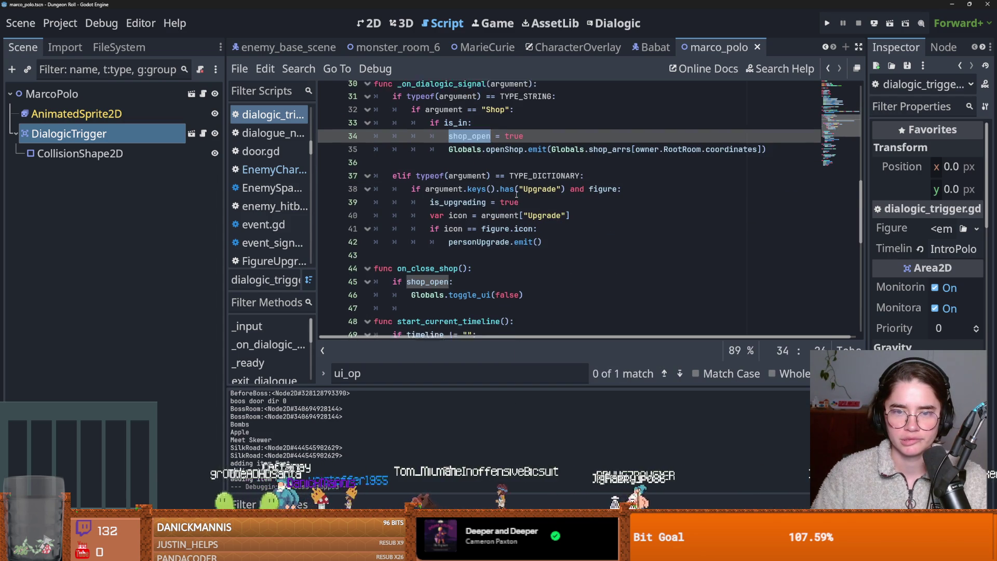
pyautogui.click(607, 29)
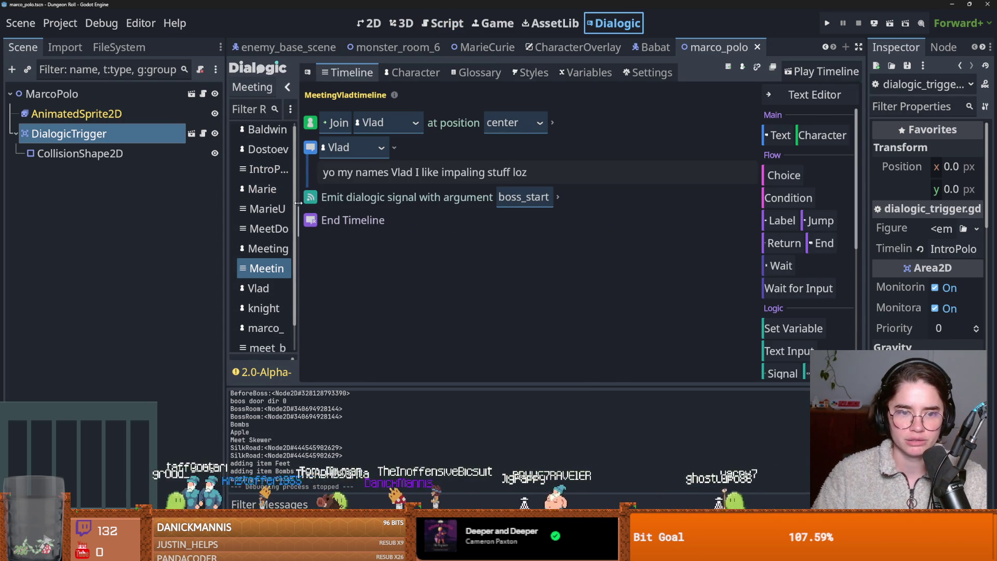
# In the IntroPolo timeline, change the Leave line's speaker from (No one) to marco_polo.
pyautogui.moveTo(302, 198); pyautogui.dragTo(363, 224)
pyautogui.scroll(-1, 321, 283)
pyautogui.click(306, 303)
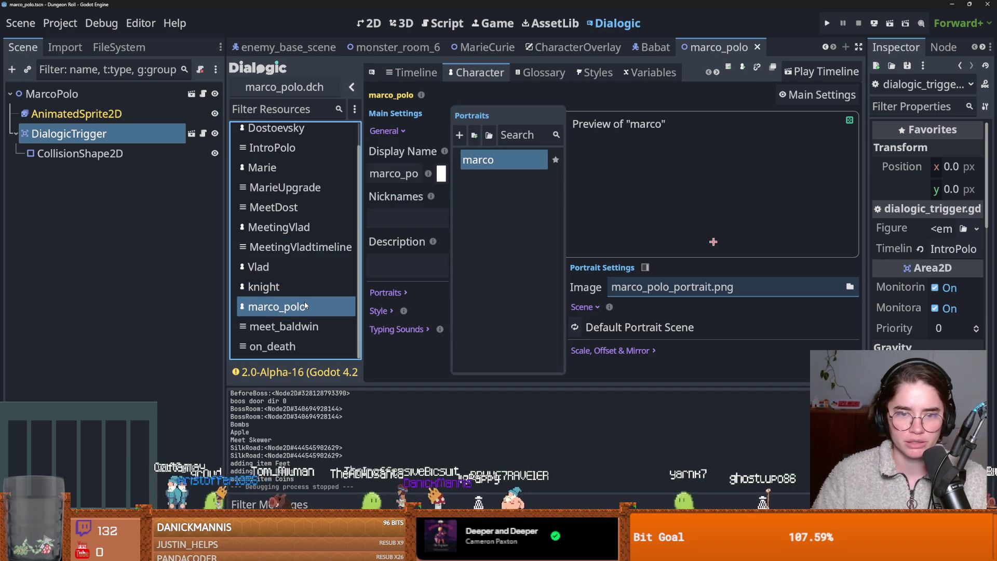
pyautogui.scroll(1, 310, 304)
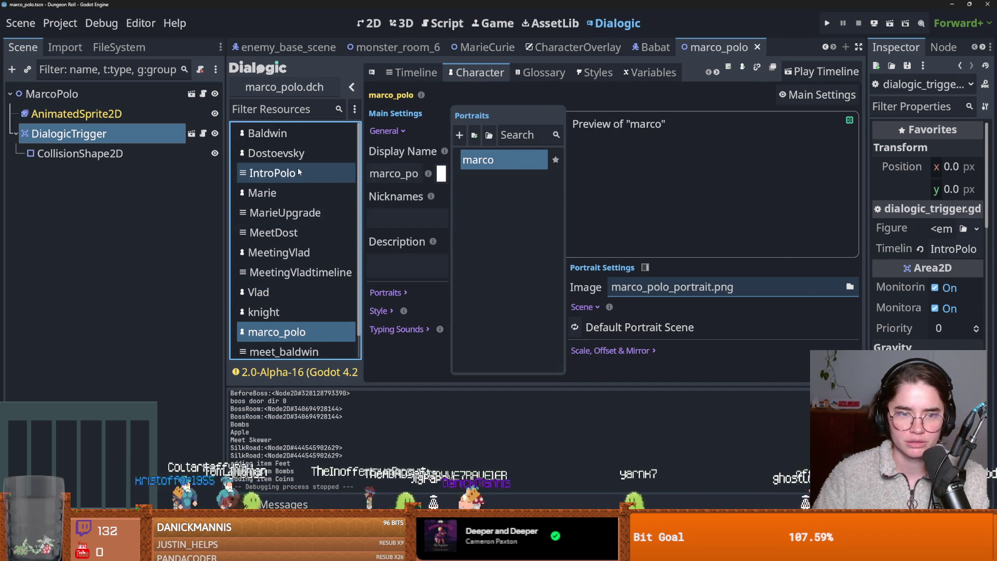
pyautogui.scroll(-1, 519, 278)
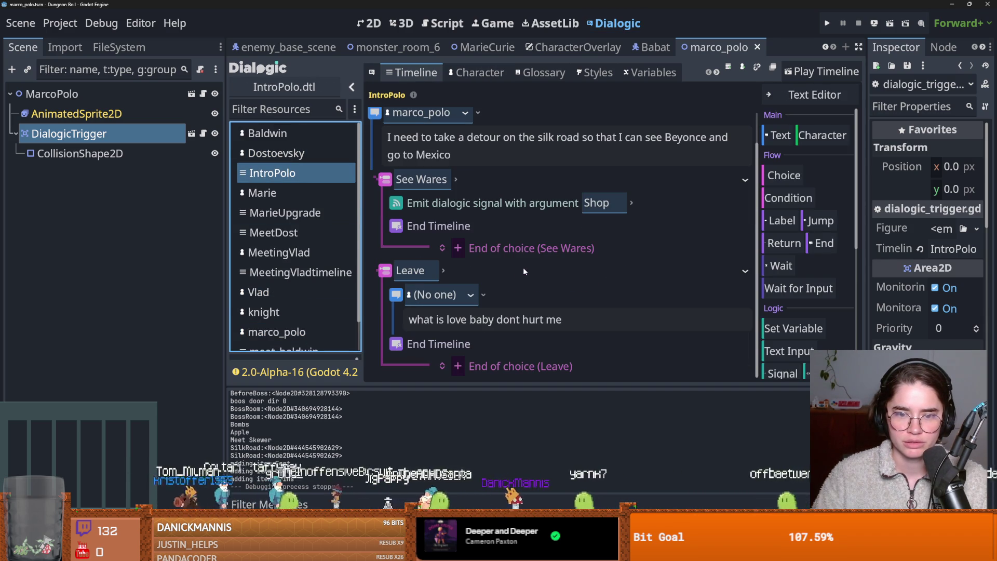
pyautogui.click(473, 299)
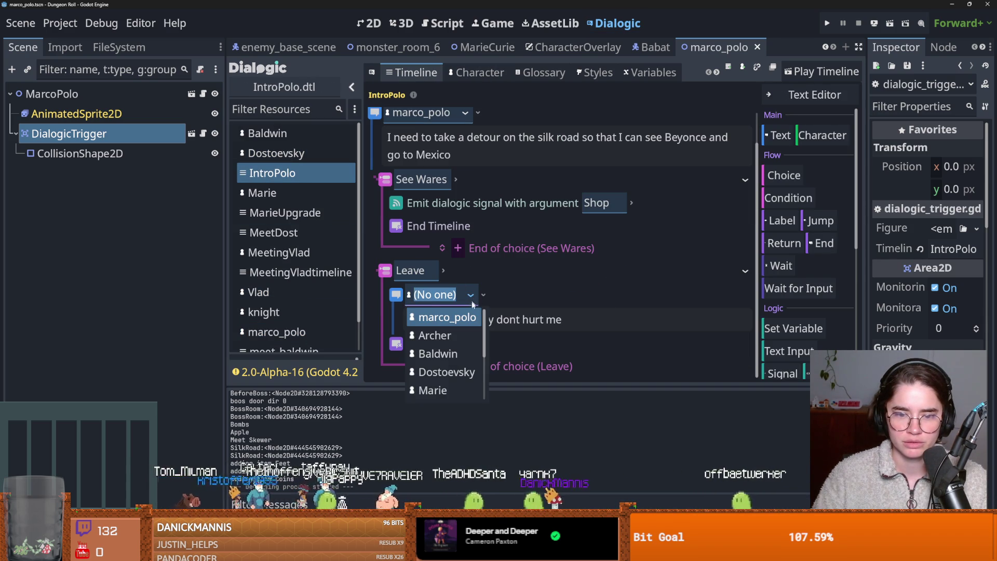
pyautogui.click(444, 313)
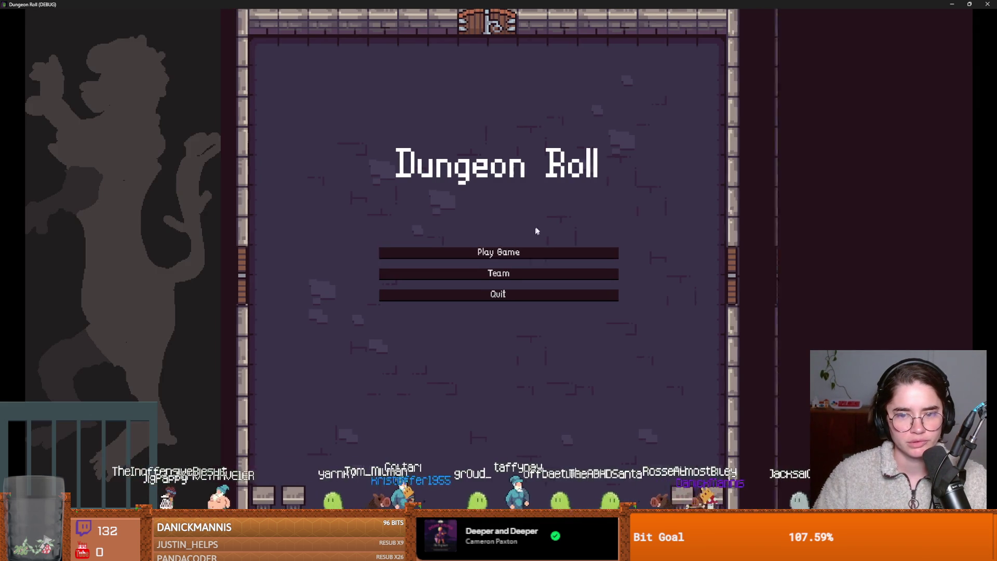
# Run the game, reach the Silk Road merchant and choose Leave in his dialogue twice.
pyautogui.press('Return')
pyautogui.press('Return')
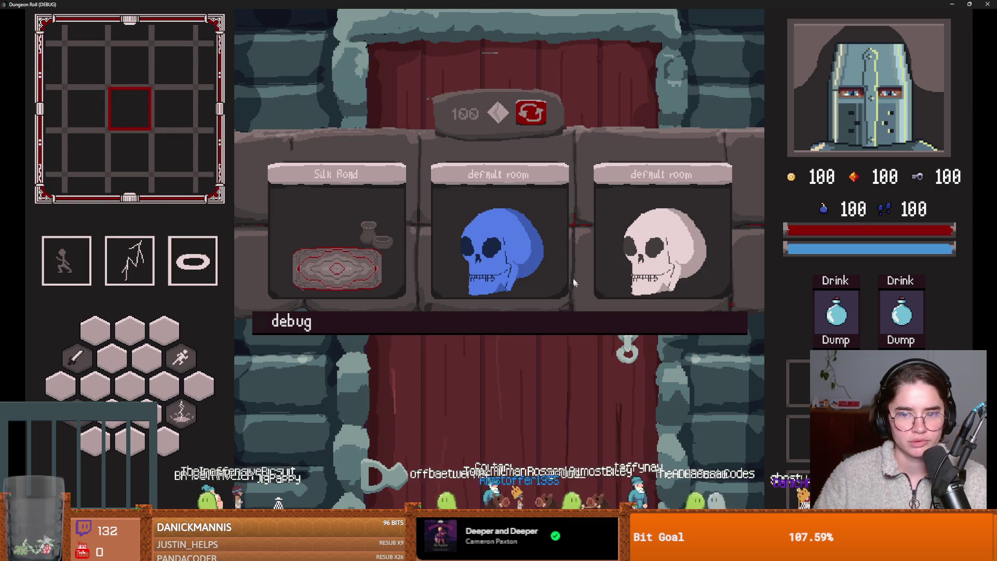
pyautogui.click(336, 239)
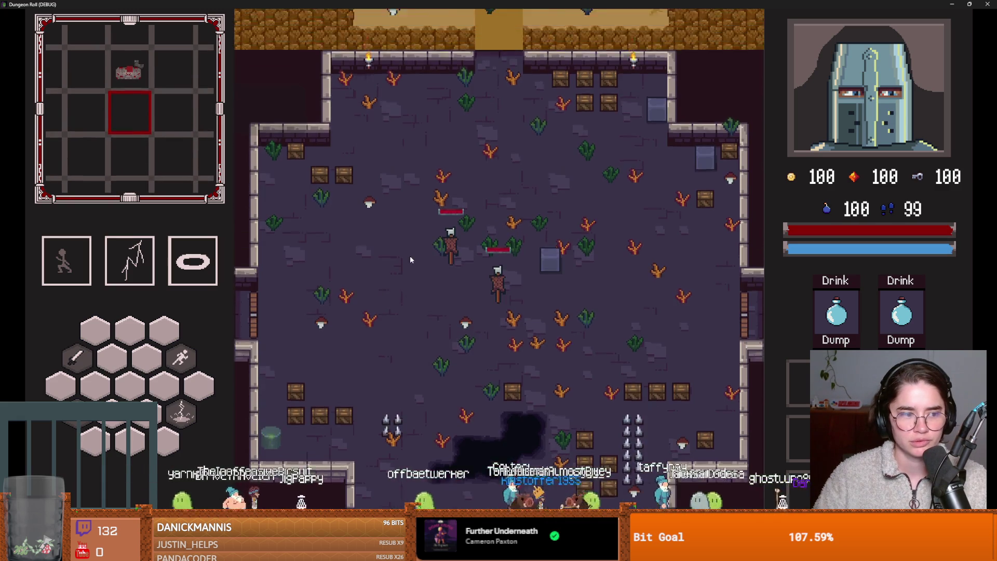
pyautogui.press('w')
pyautogui.press('d')
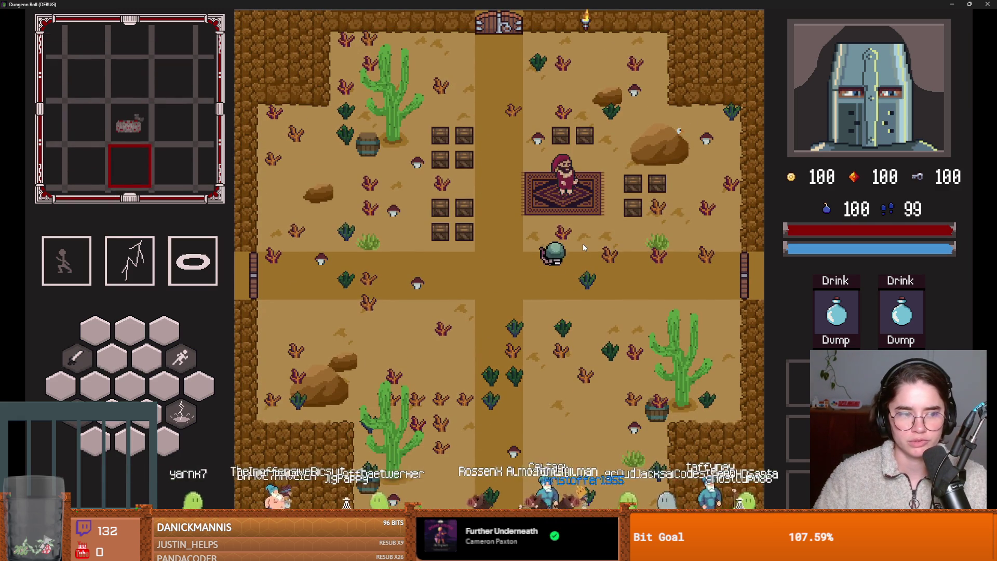
pyautogui.press('e')
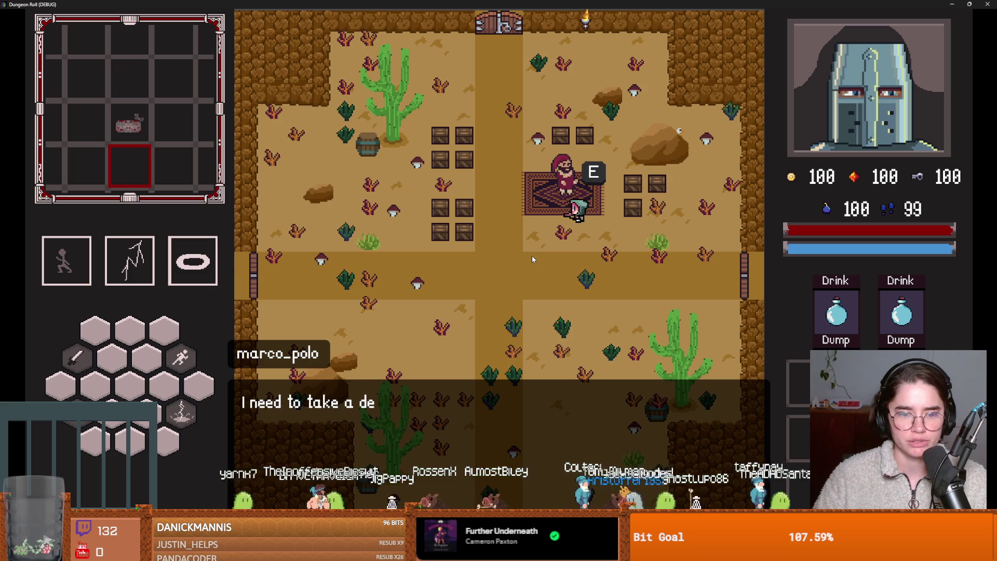
pyautogui.click(506, 302)
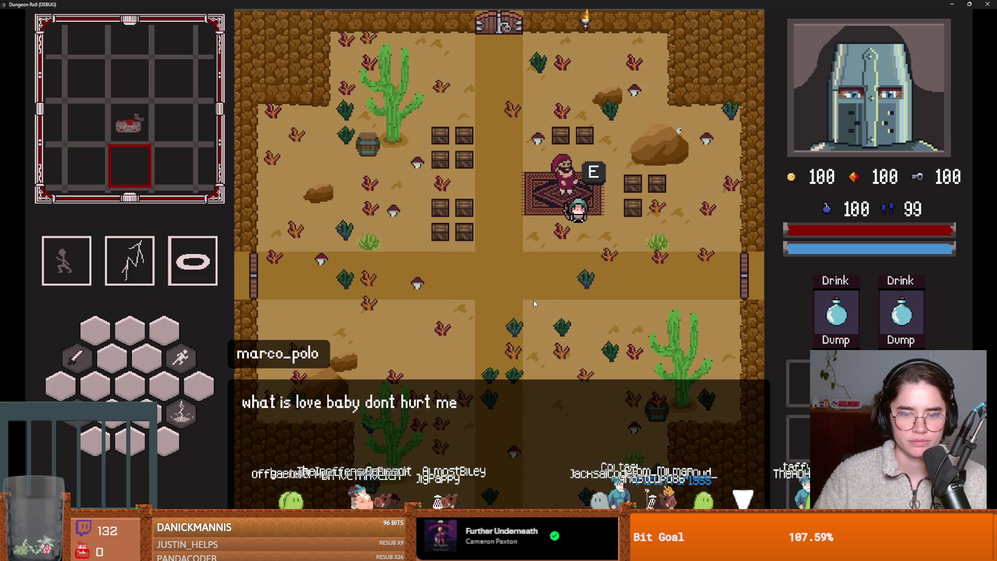
pyautogui.press('s')
pyautogui.press('a')
pyautogui.press('w')
pyautogui.press('e')
pyautogui.click(518, 289)
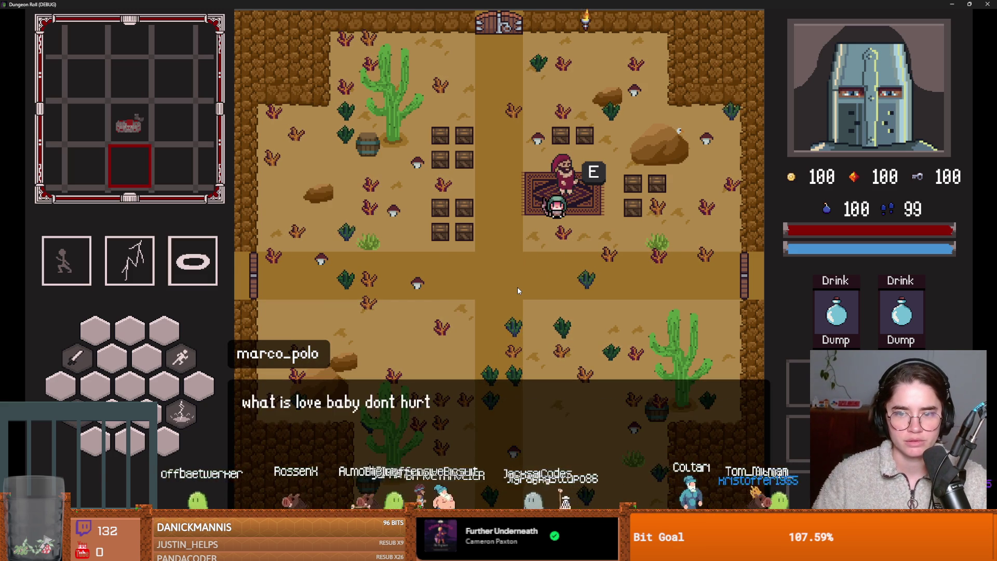
# Open and close Marco Polo's shop, hear his farewell line, then restore the game window.
pyautogui.press('e')
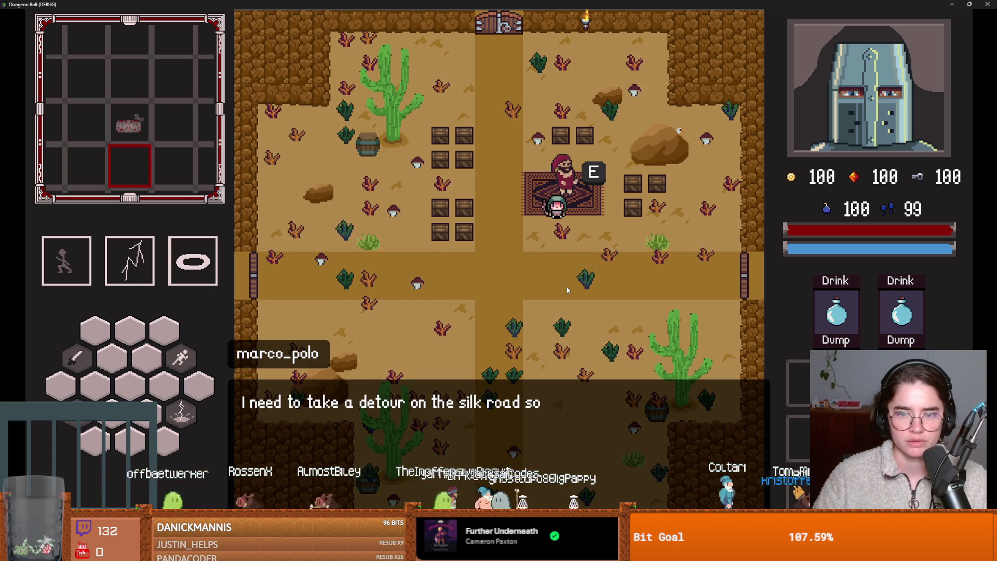
pyautogui.click(514, 258)
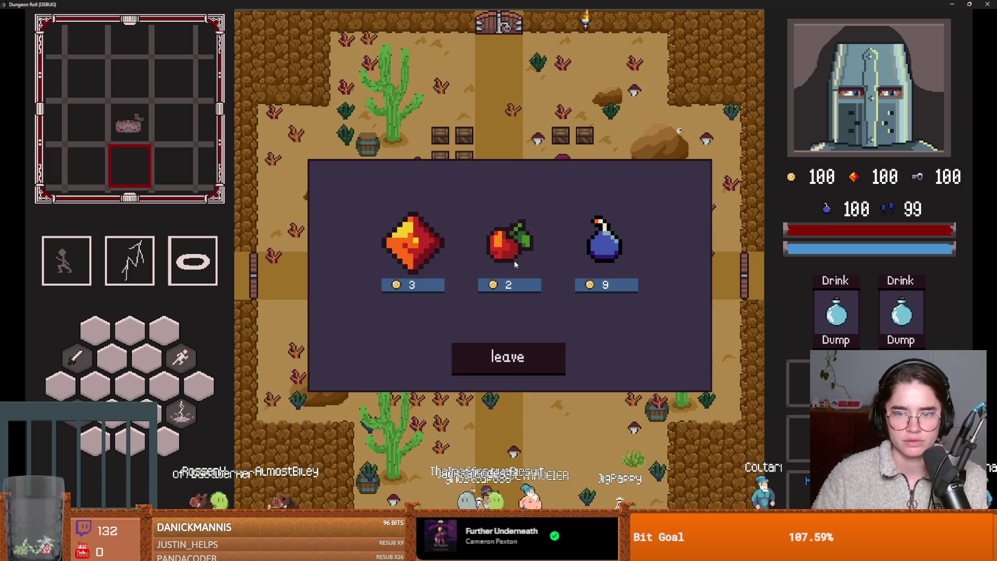
pyautogui.click(507, 356)
pyautogui.press('s')
pyautogui.press('w')
pyautogui.press('e')
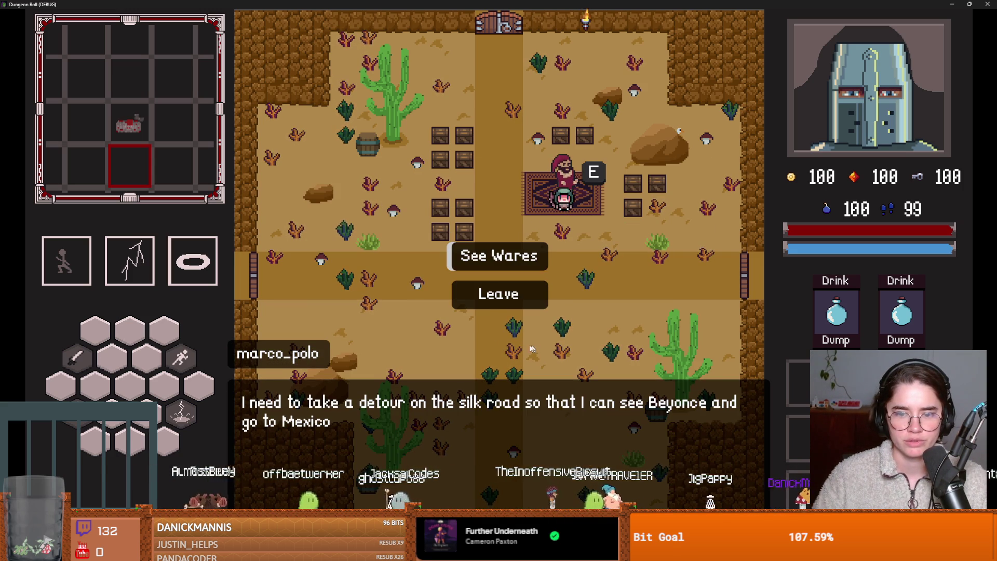
pyautogui.click(487, 306)
pyautogui.click(487, 306)
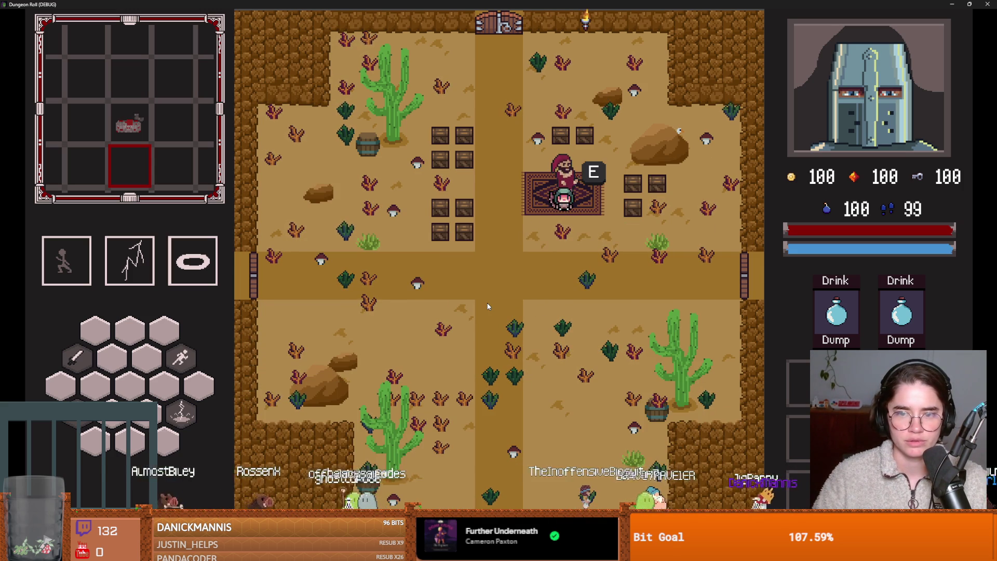
pyautogui.press('super+Down')
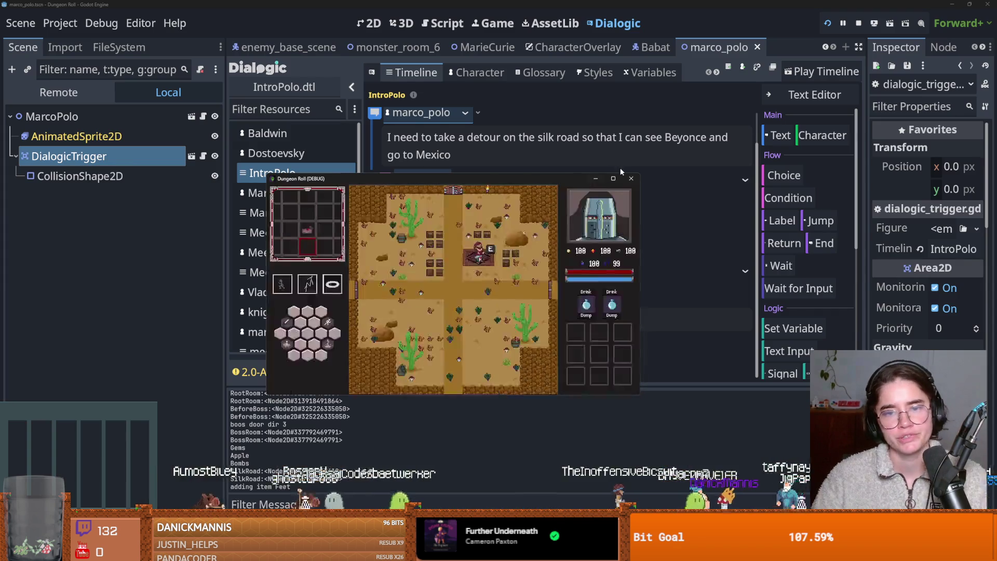
# Close the game and inspect on_close_shop, on_dialogic_ended and shop_open uses in dialogic_trigger.gd.
pyautogui.click(631, 178)
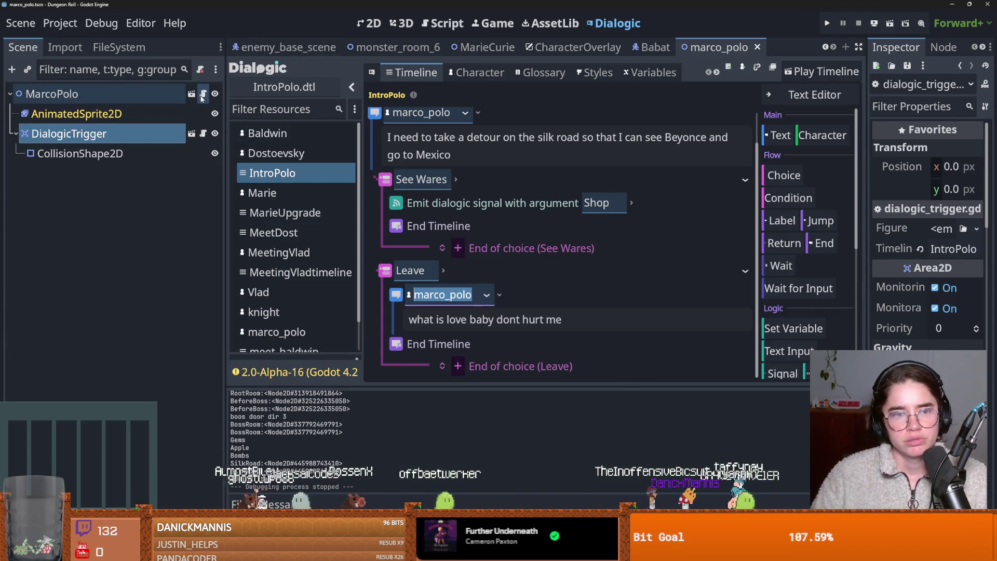
pyautogui.click(203, 134)
pyautogui.scroll(-2, 536, 260)
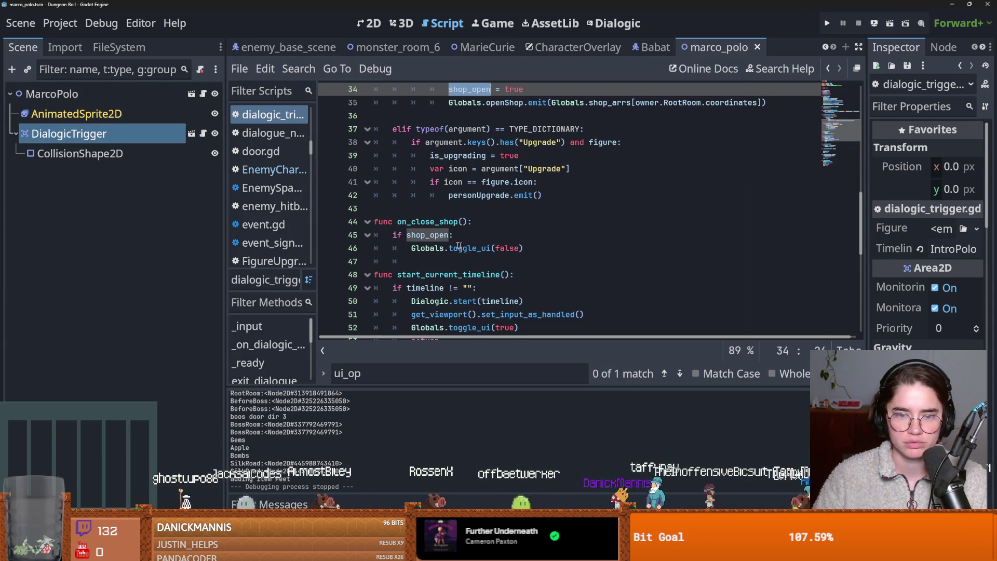
pyautogui.click(439, 222)
pyautogui.scroll(-3, 442, 229)
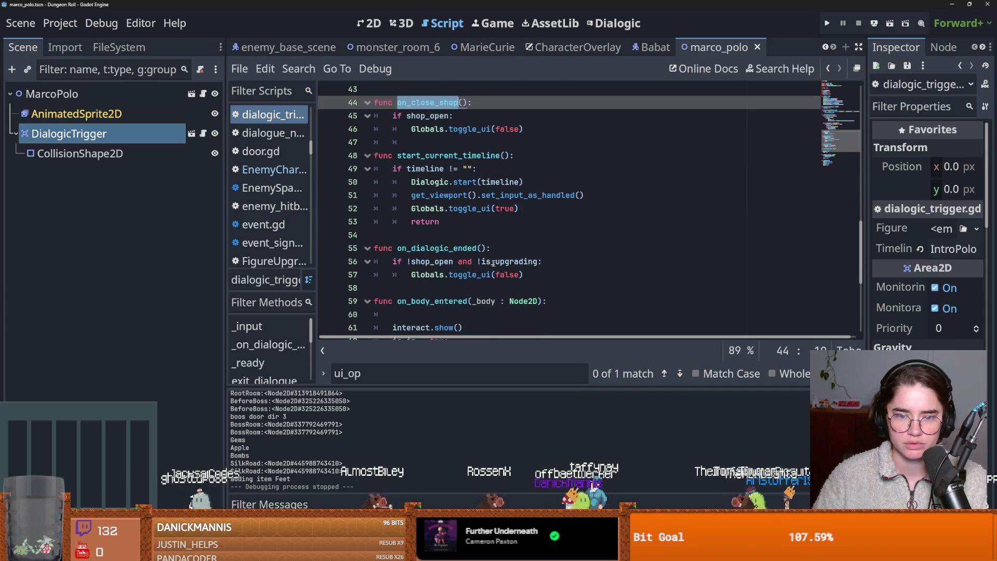
pyautogui.click(438, 248)
pyautogui.doubleClick(431, 261)
pyautogui.scroll(3, 500, 282)
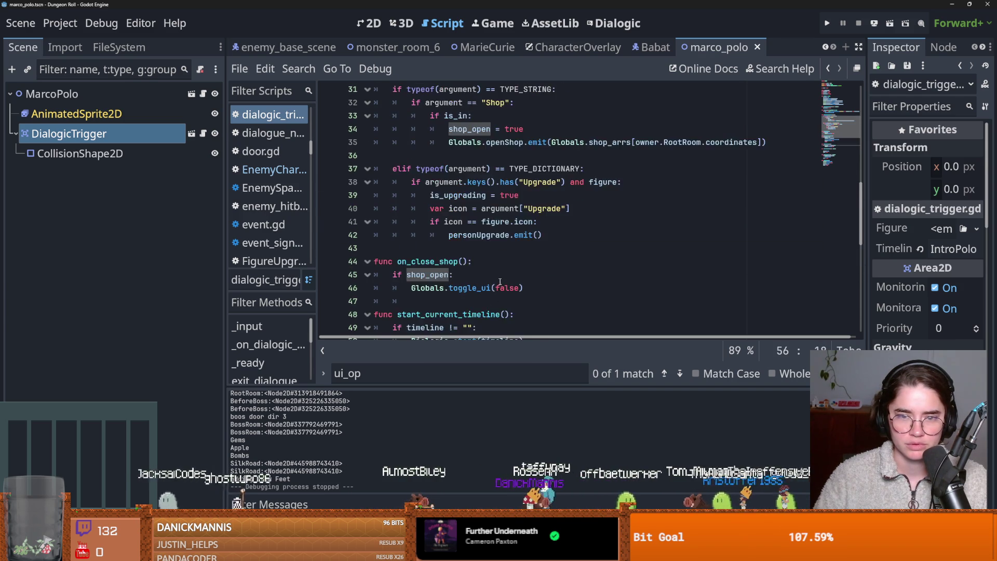
pyautogui.scroll(1, 500, 281)
pyautogui.click(503, 281)
pyautogui.scroll(3, 504, 283)
pyautogui.scroll(2, 504, 283)
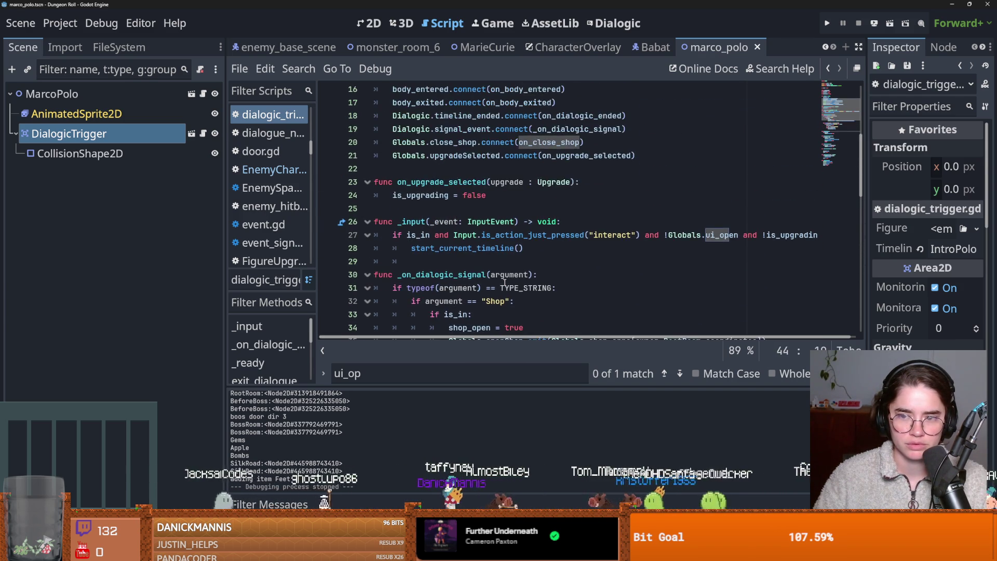
pyautogui.scroll(-1, 505, 282)
pyautogui.scroll(-2, 504, 282)
pyautogui.scroll(1, 497, 261)
# Add 'shop_open = false' and 'is_upgrading = false' before start_current_timeline(), save, and run the game.
pyautogui.click(431, 171)
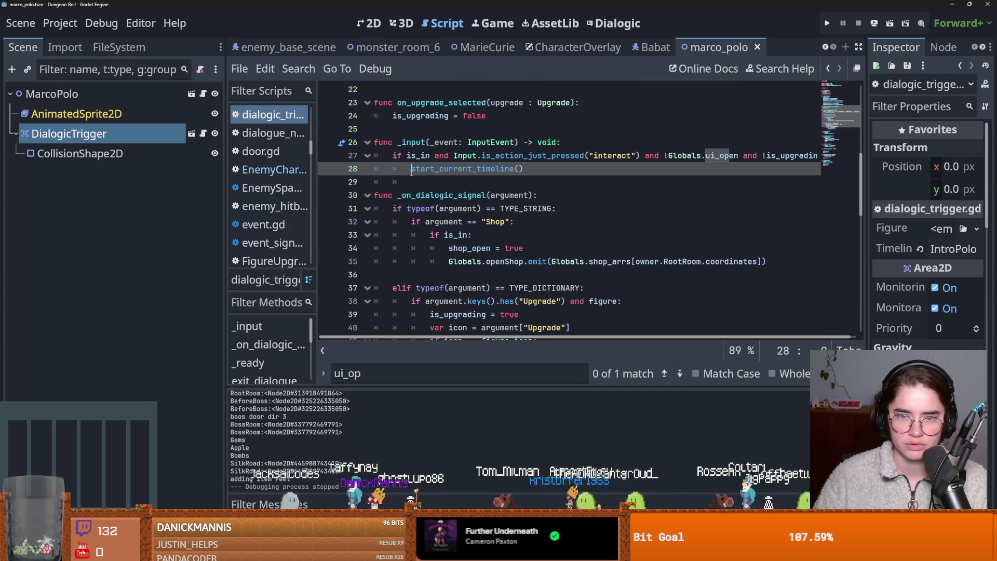
pyautogui.hotkey('ctrl', 'shift', 'Return')
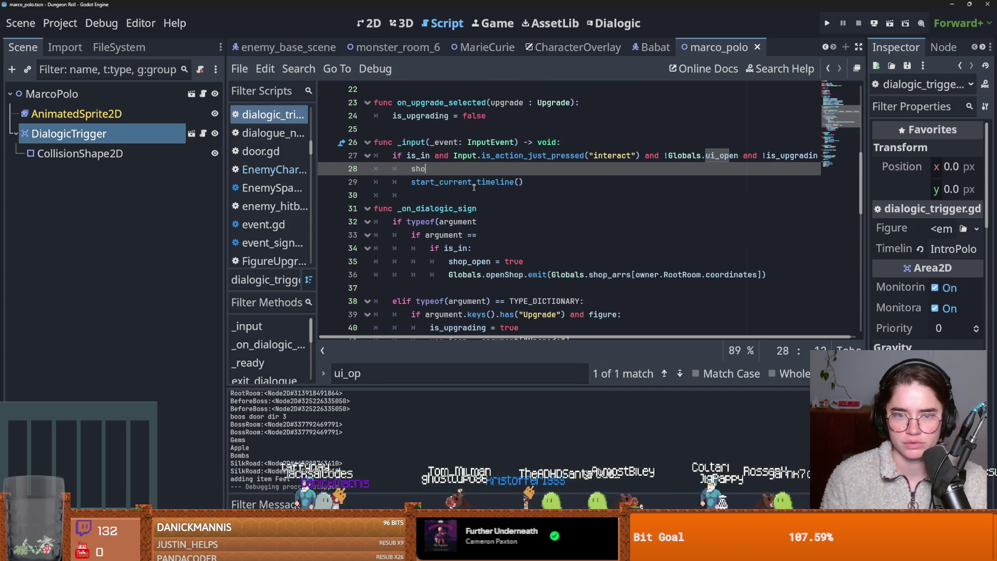
pyautogui.write('p_open = ')
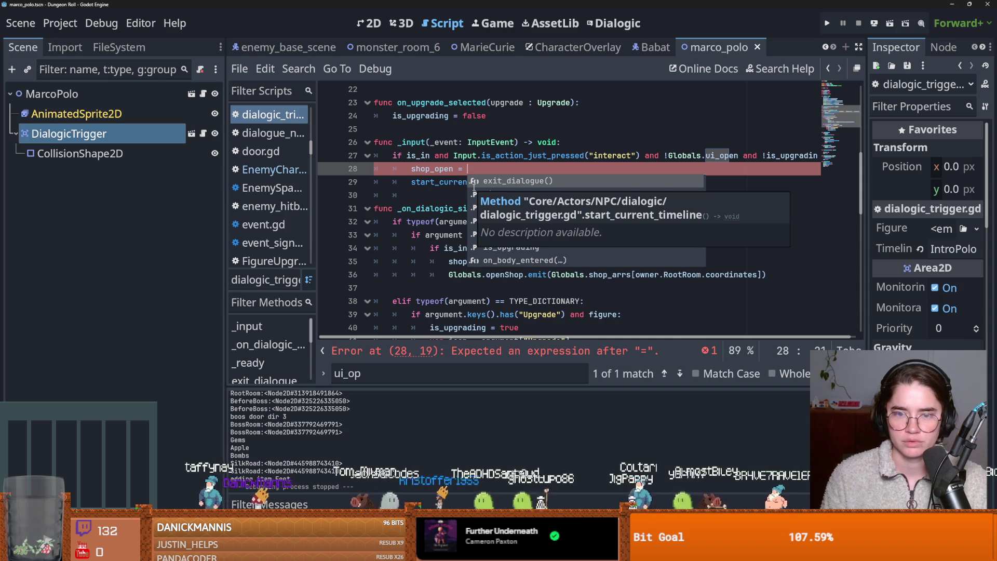
pyautogui.write('false')
pyautogui.hotkey('ctrl', 's')
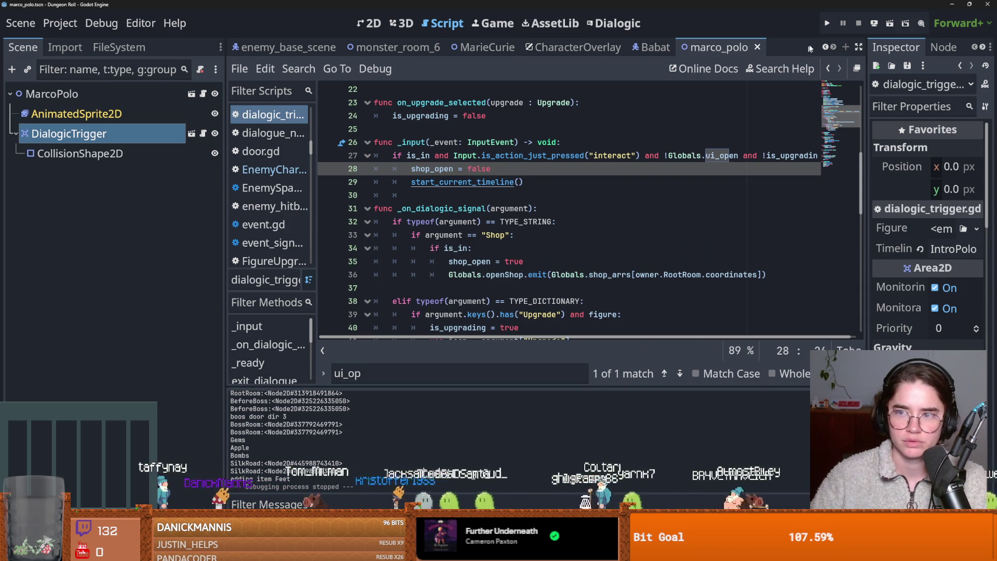
pyautogui.moveTo(445, 170); pyautogui.dragTo(408, 170)
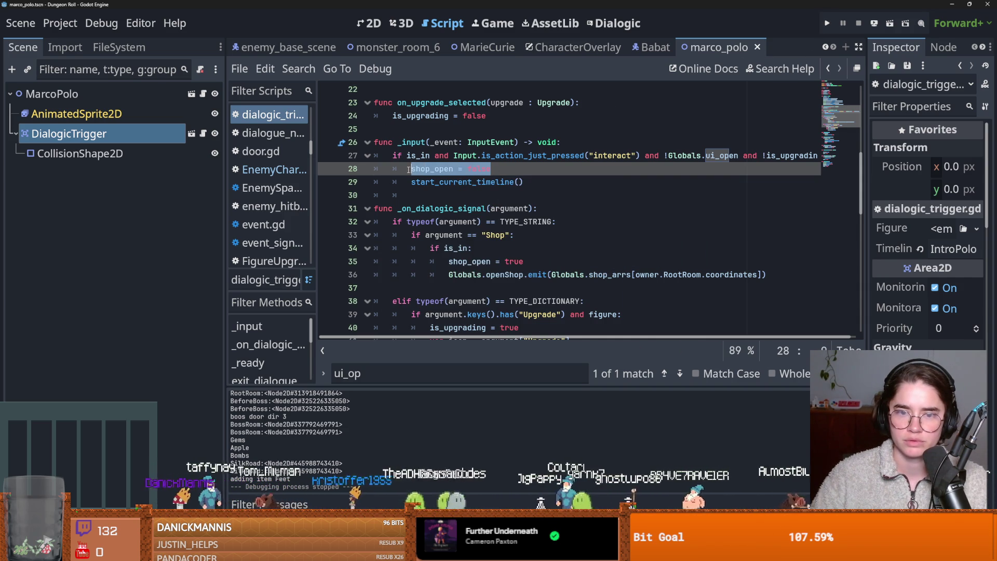
pyautogui.moveTo(486, 116); pyautogui.dragTo(392, 115)
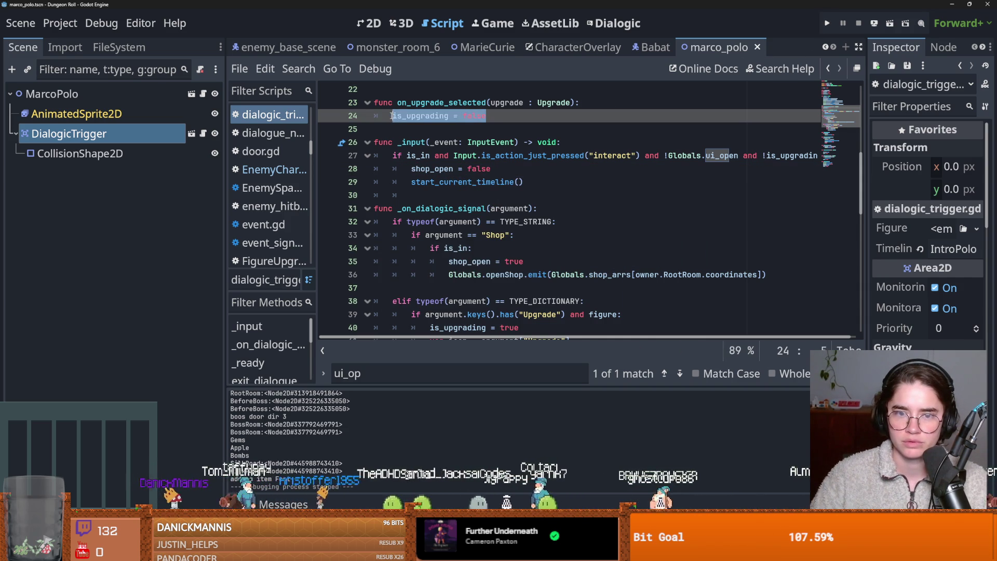
pyautogui.click(502, 169)
pyautogui.press('Return')
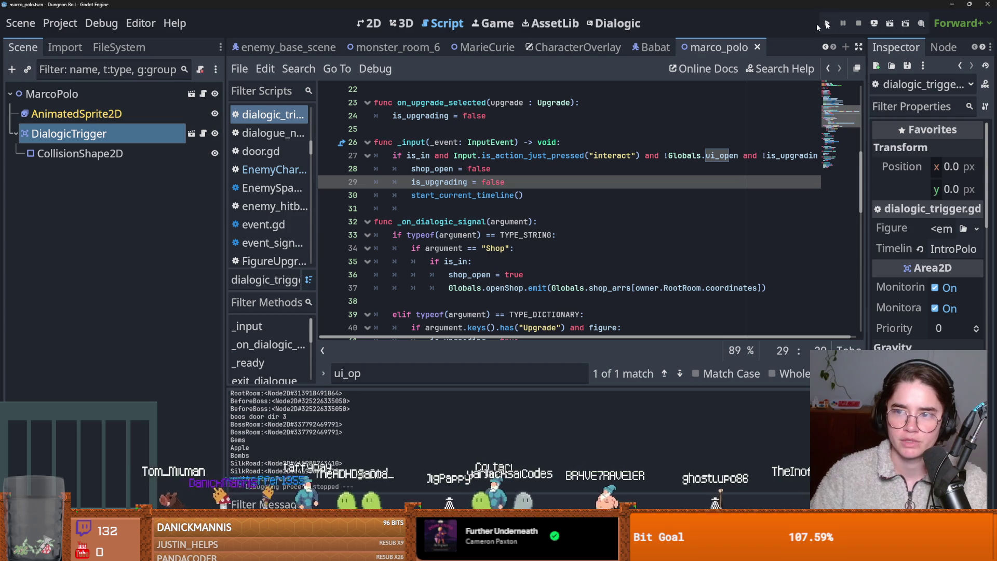
pyautogui.click(834, 24)
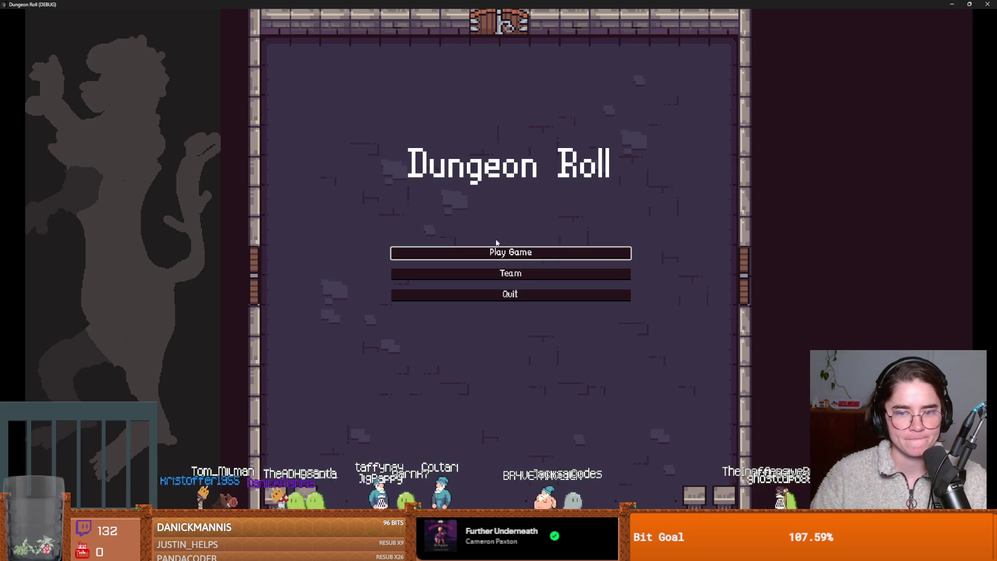
# Start a new run, reroll into the Silk Road room and open Marco Polo's wares.
pyautogui.click(498, 254)
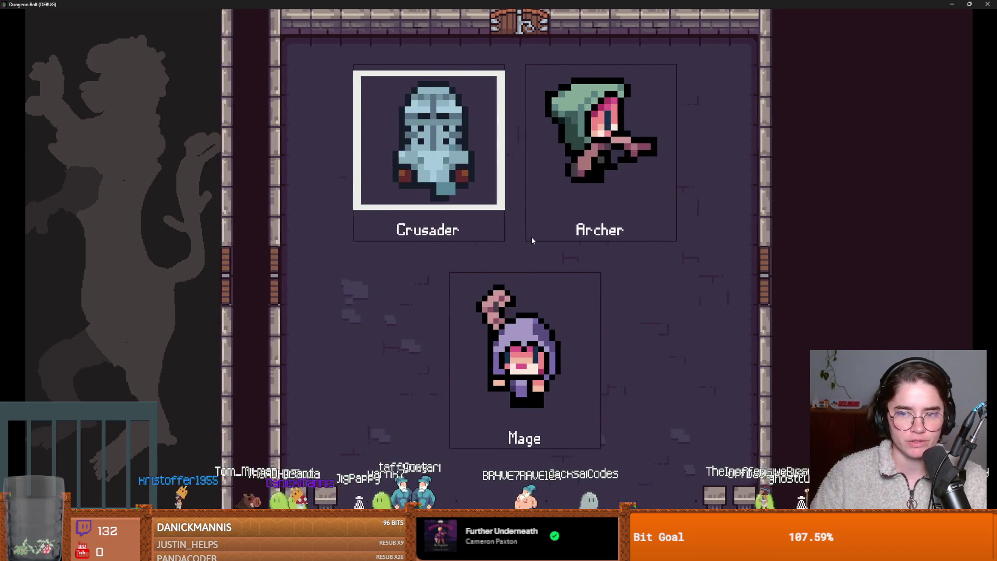
pyautogui.click(570, 181)
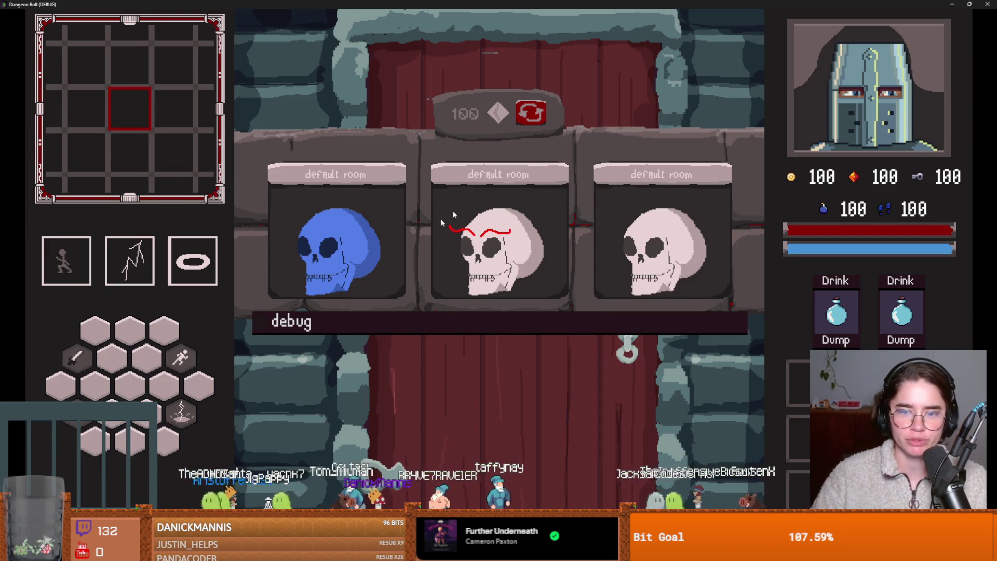
pyautogui.click(531, 113)
pyautogui.click(522, 203)
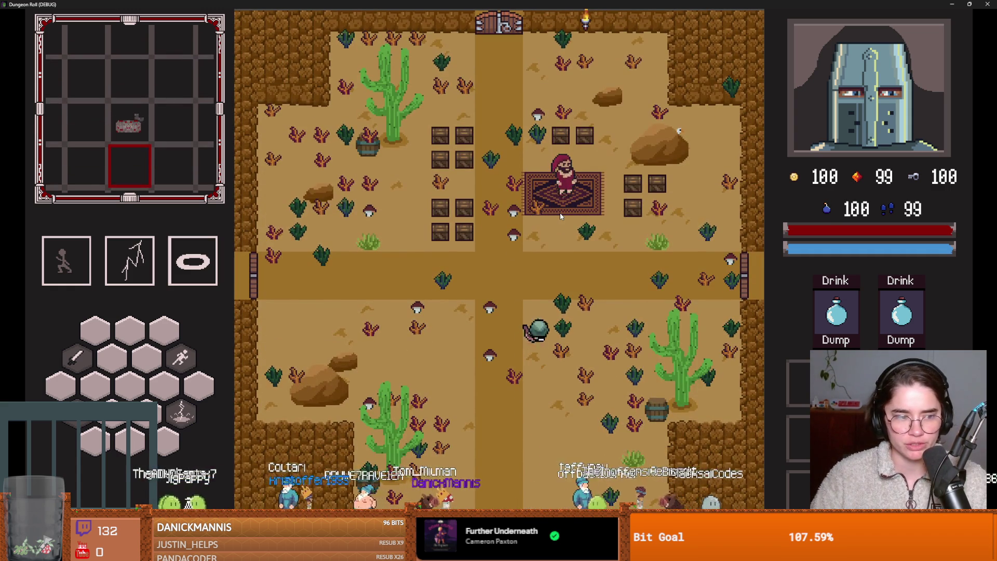
pyautogui.click(560, 216)
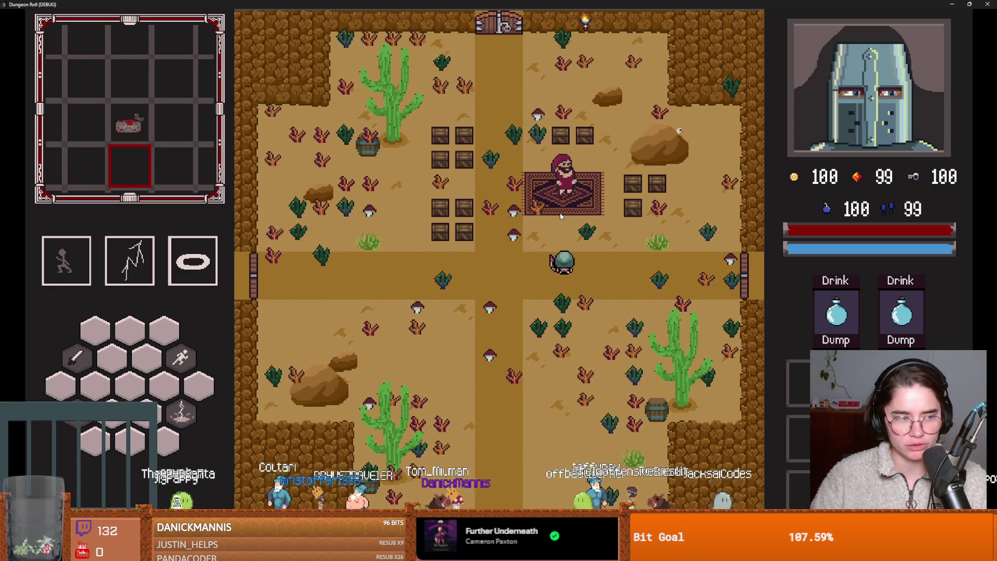
pyautogui.press('e')
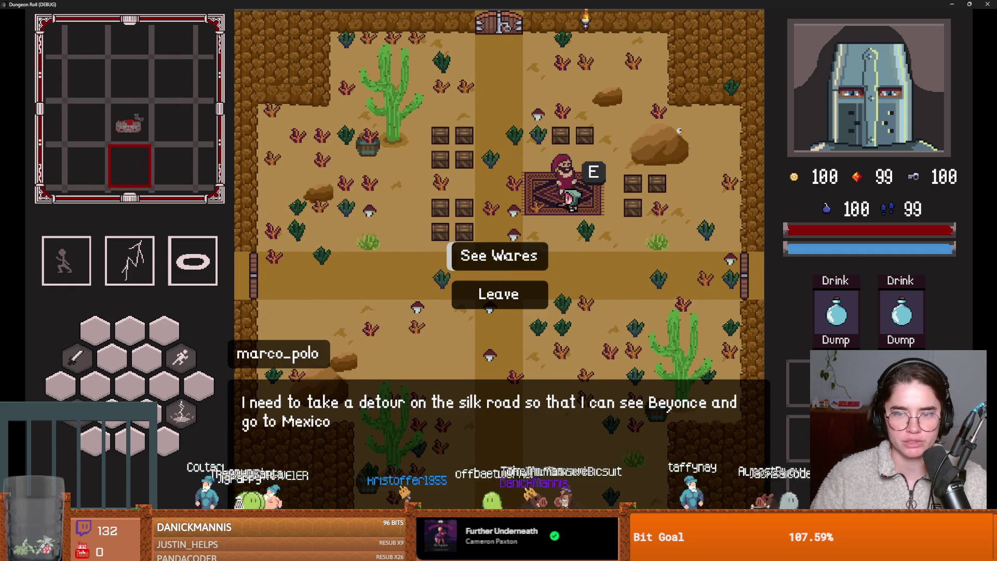
pyautogui.press('e')
pyautogui.press('e')
# Reopen and leave Marco Polo's shop several times, confirming the dialogue never gets stuck.
pyautogui.press('e')
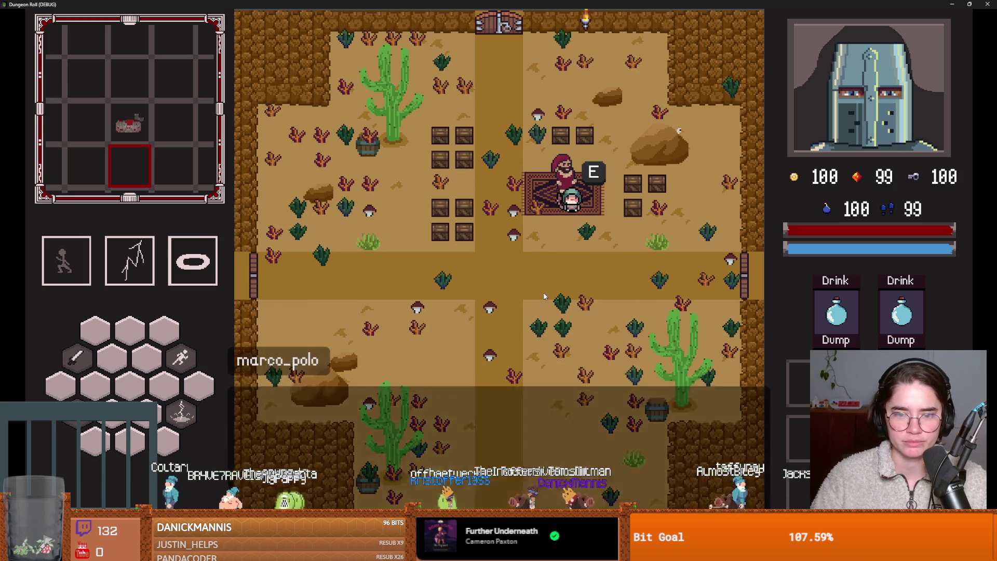
pyautogui.press('e')
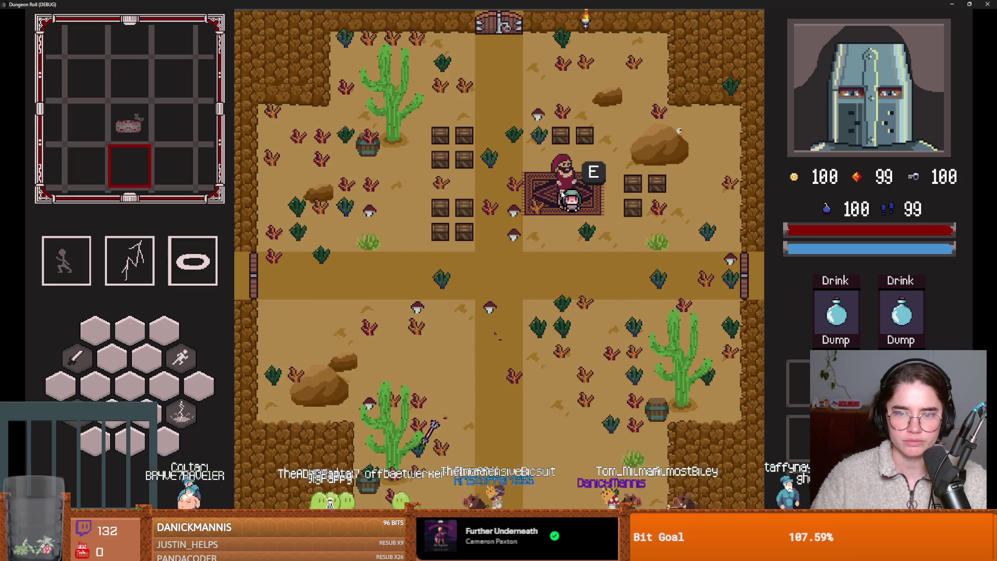
pyautogui.press('e')
pyautogui.press('e')
pyautogui.click(511, 360)
pyautogui.press('e')
pyautogui.click(509, 300)
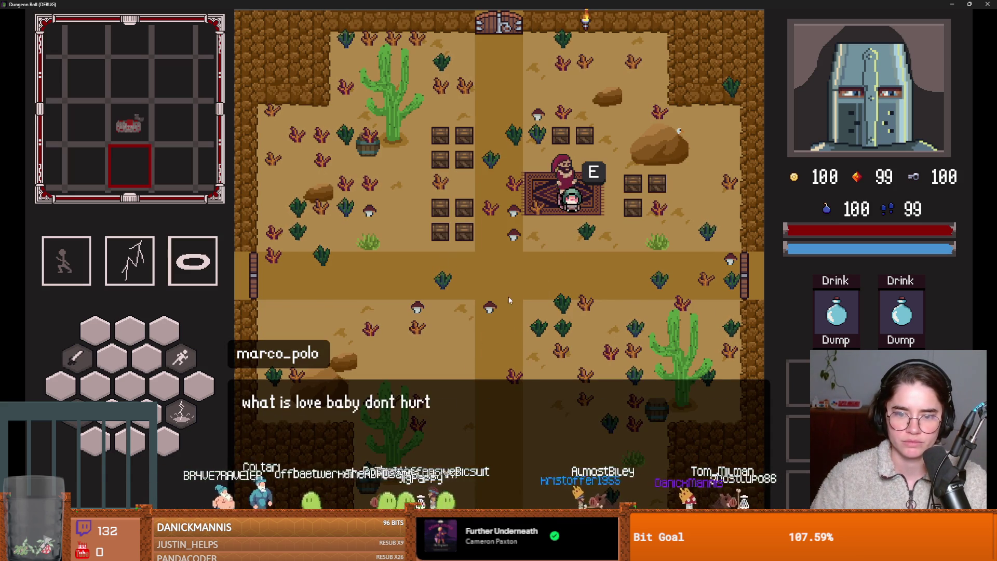
pyautogui.click(509, 300)
pyautogui.press('s')
pyautogui.press('a')
pyautogui.press('w')
pyautogui.press('e')
pyautogui.click(488, 260)
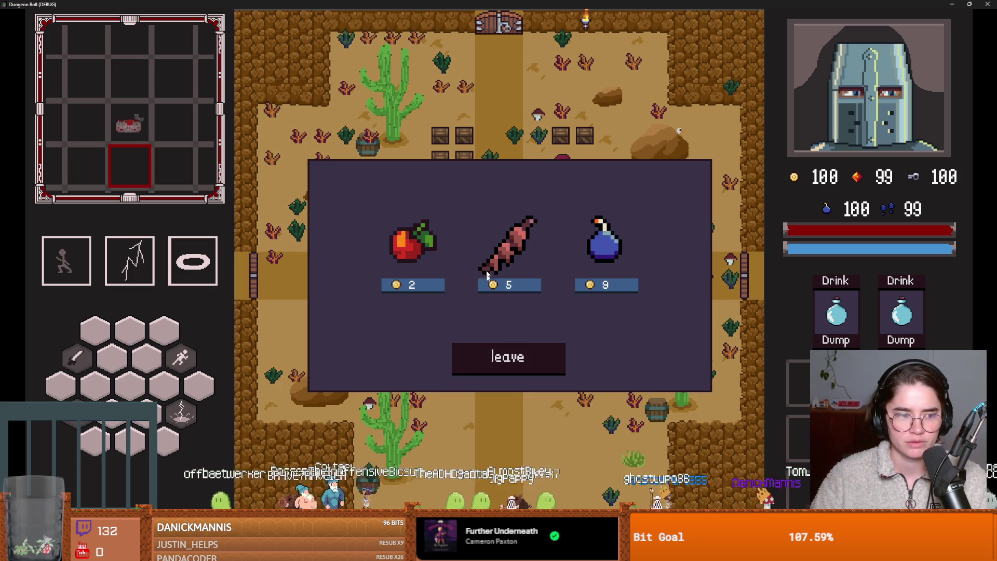
pyautogui.click(508, 358)
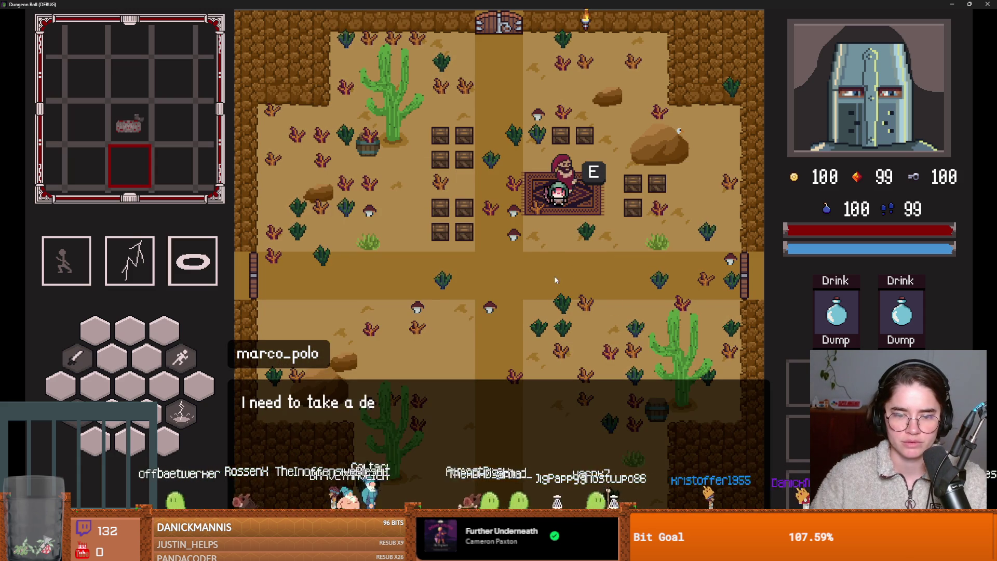
pyautogui.click(544, 298)
pyautogui.click(544, 298)
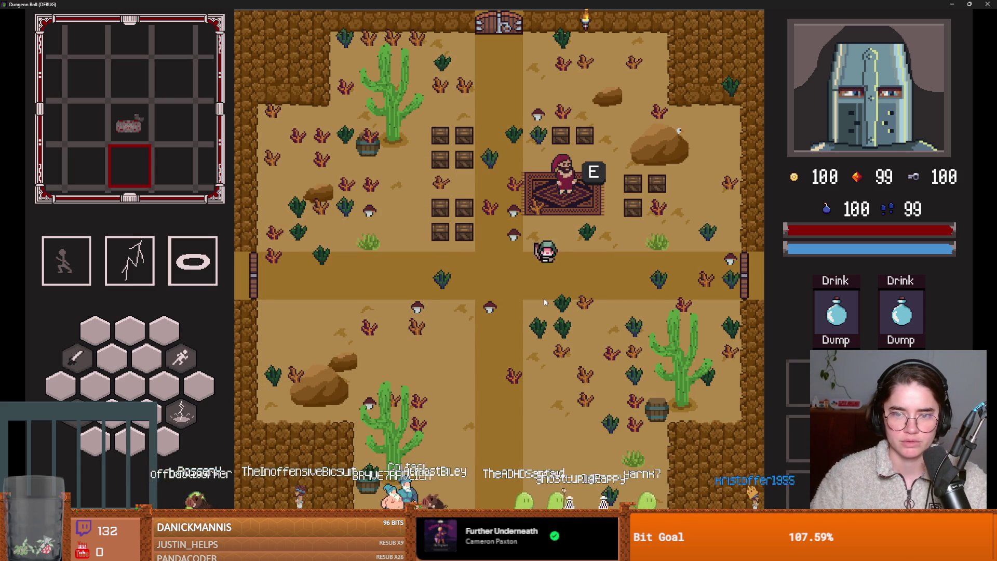
# Restore the game window, reroll the room choices twice and enter the middle room.
pyautogui.press('super+Down')
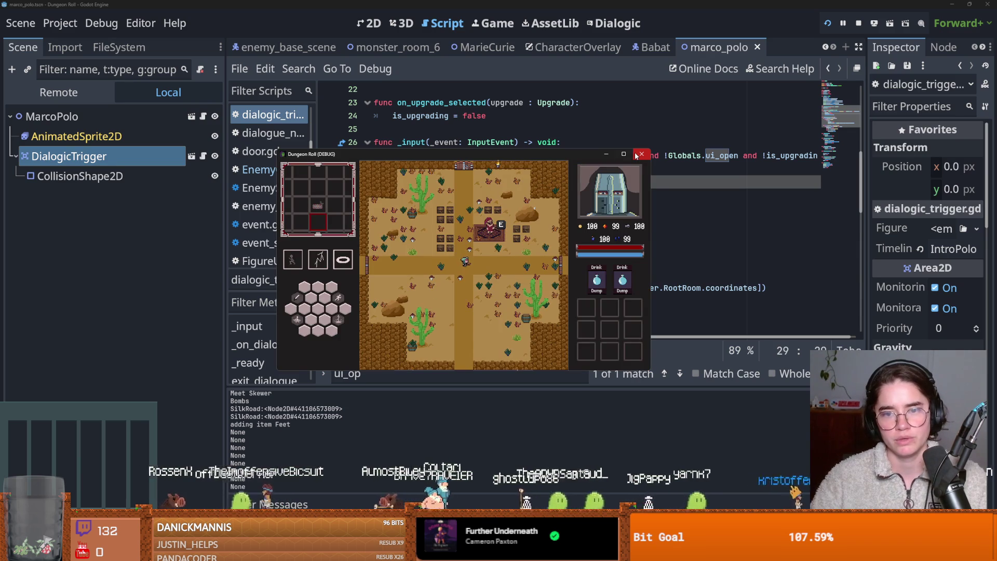
pyautogui.click(623, 155)
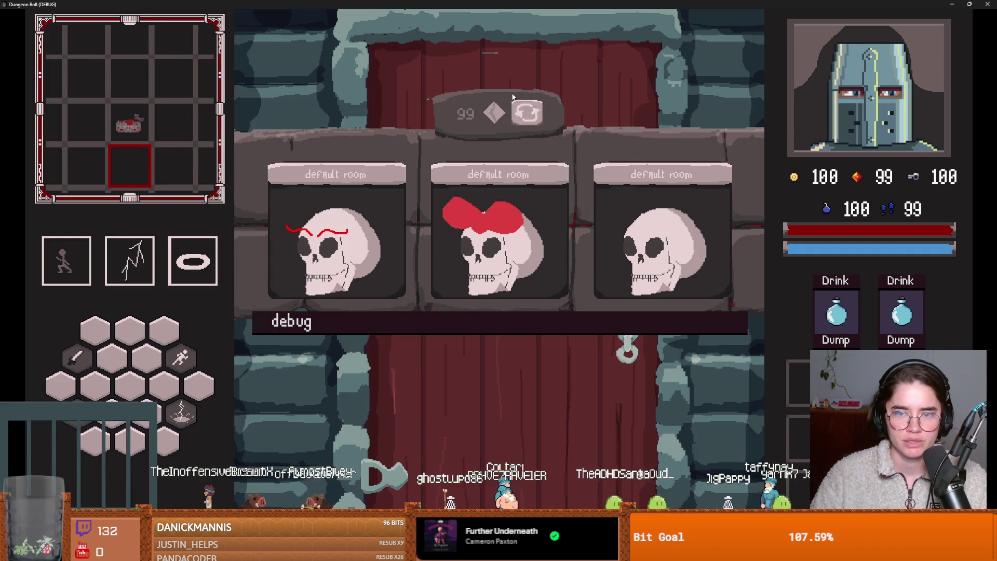
pyautogui.click(521, 113)
pyautogui.click(521, 112)
pyautogui.click(522, 113)
pyautogui.click(504, 234)
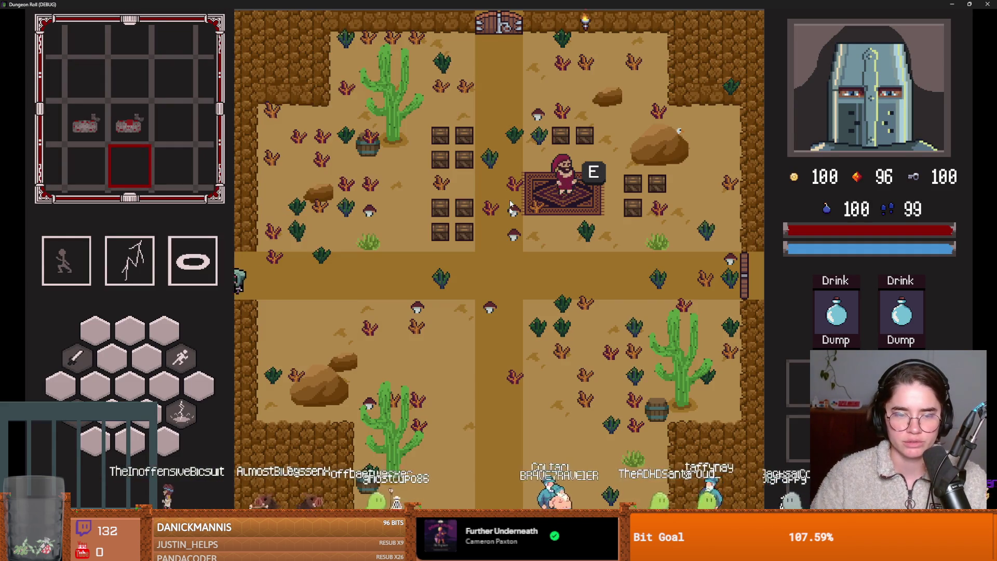
# Unlock the west door with a key, reroll the rooms and choose Curie's Laboratory.
pyautogui.press('a')
pyautogui.press('space')
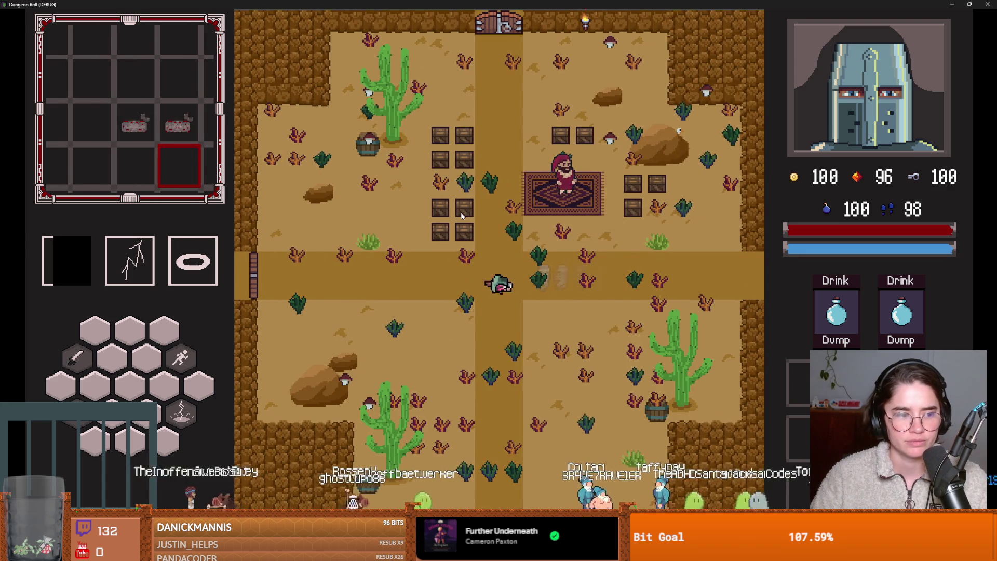
pyautogui.press('a')
pyautogui.press('e')
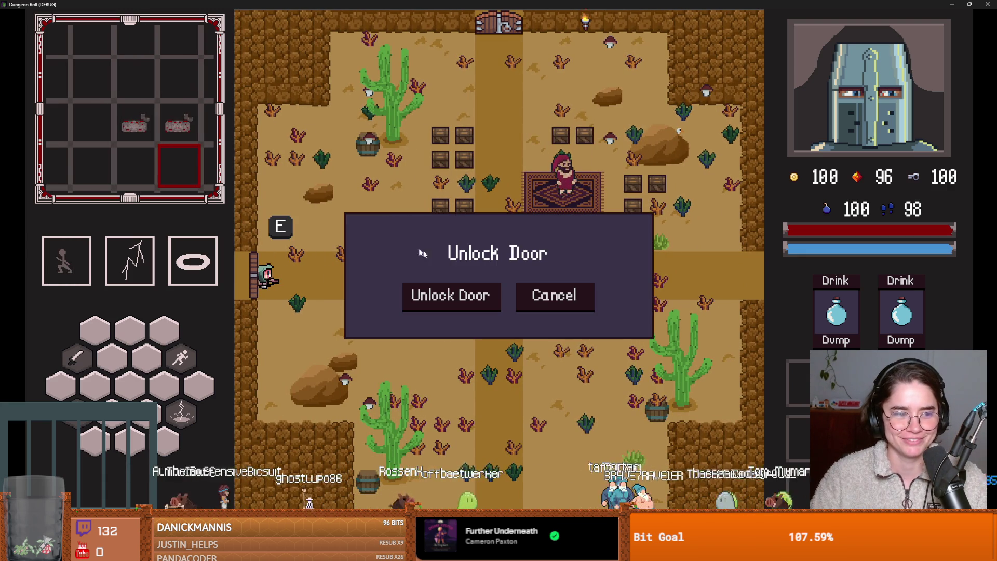
pyautogui.click(467, 295)
pyautogui.click(530, 122)
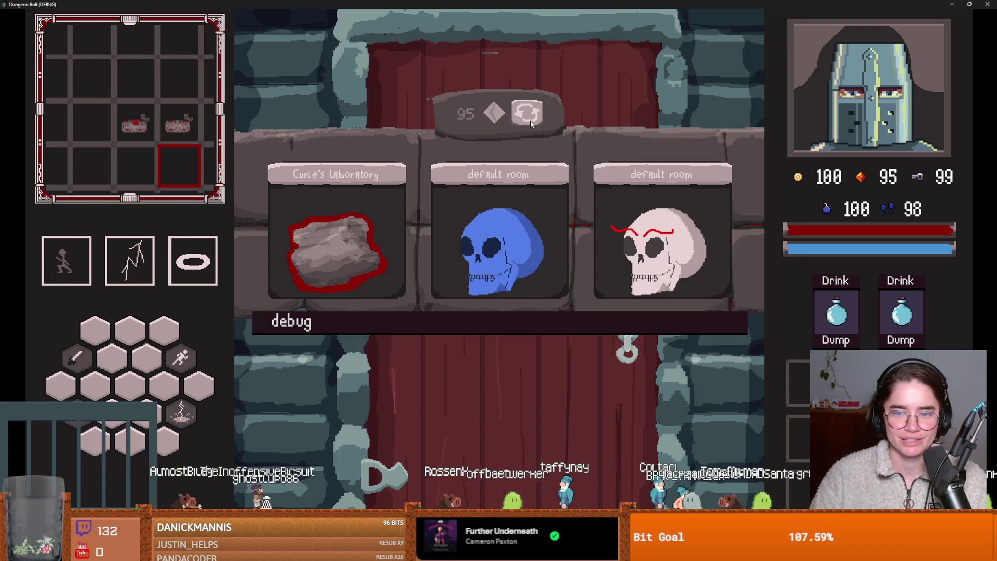
pyautogui.click(350, 270)
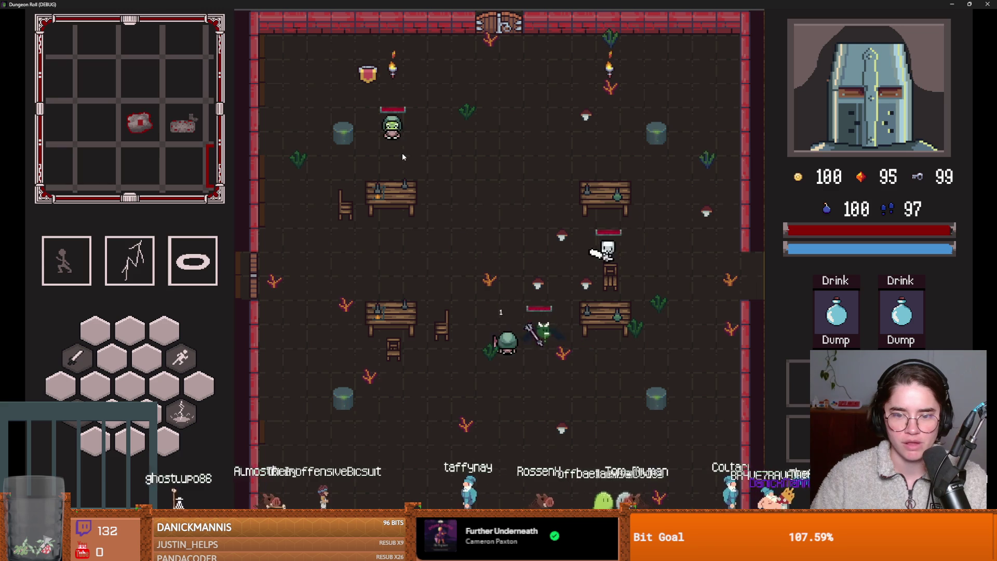
# Fight off the skeleton, bat and goblin in the laboratory and walk over to Marie.
pyautogui.click(522, 319)
pyautogui.click(532, 344)
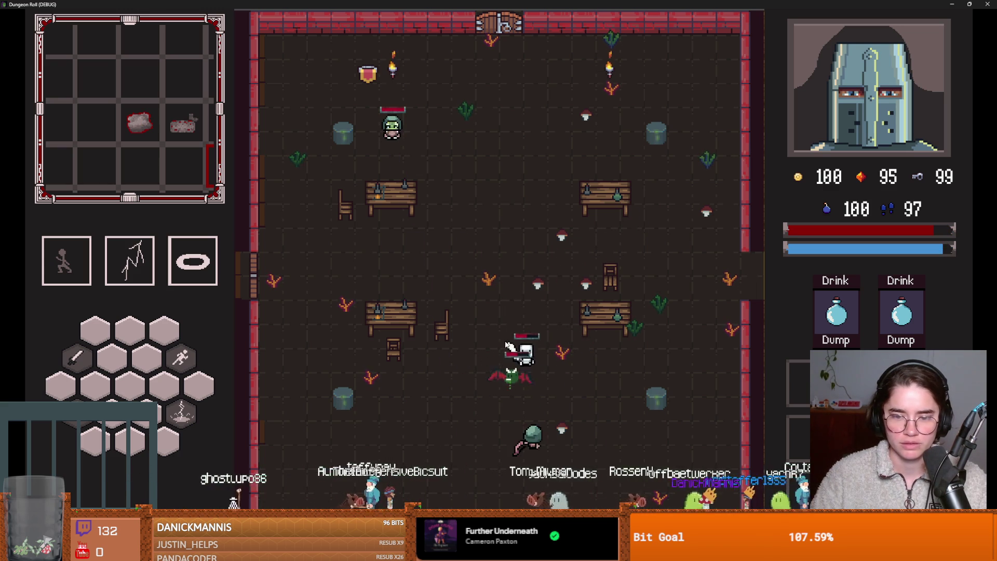
pyautogui.press('space')
pyautogui.click(528, 398)
pyautogui.press('space')
pyautogui.press('w')
pyautogui.press('a')
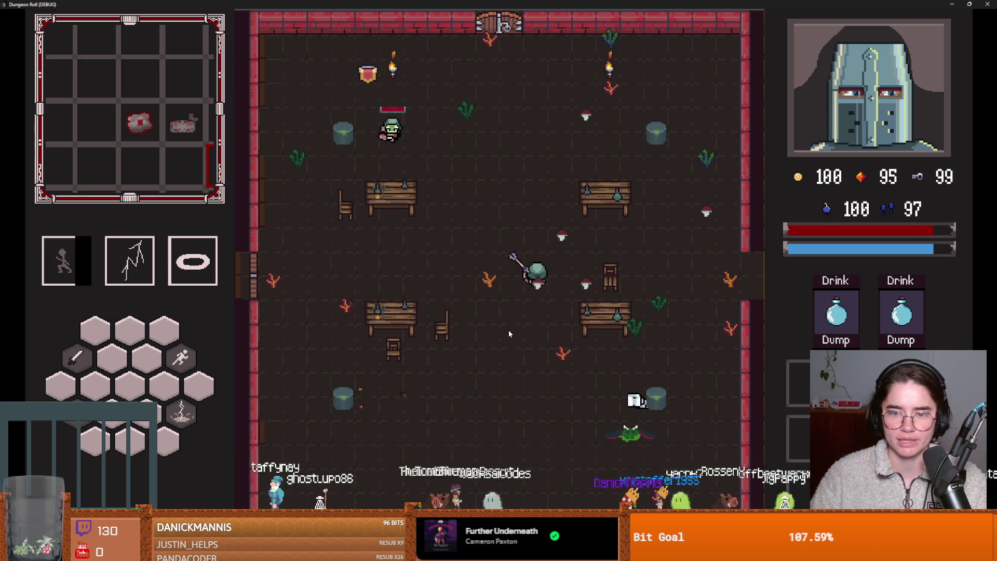
pyautogui.press('w')
pyautogui.click(400, 150)
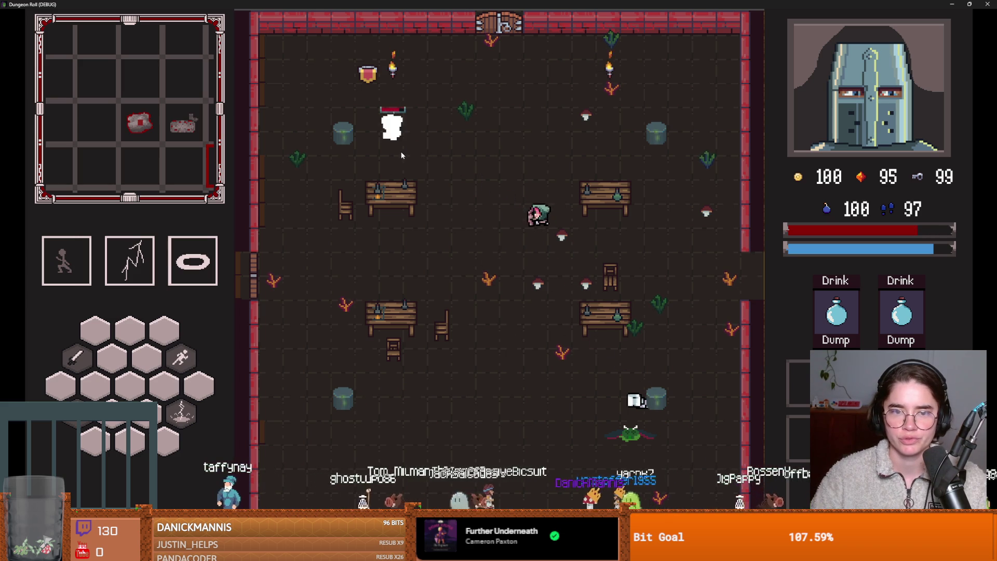
pyautogui.press('space')
pyautogui.press('s')
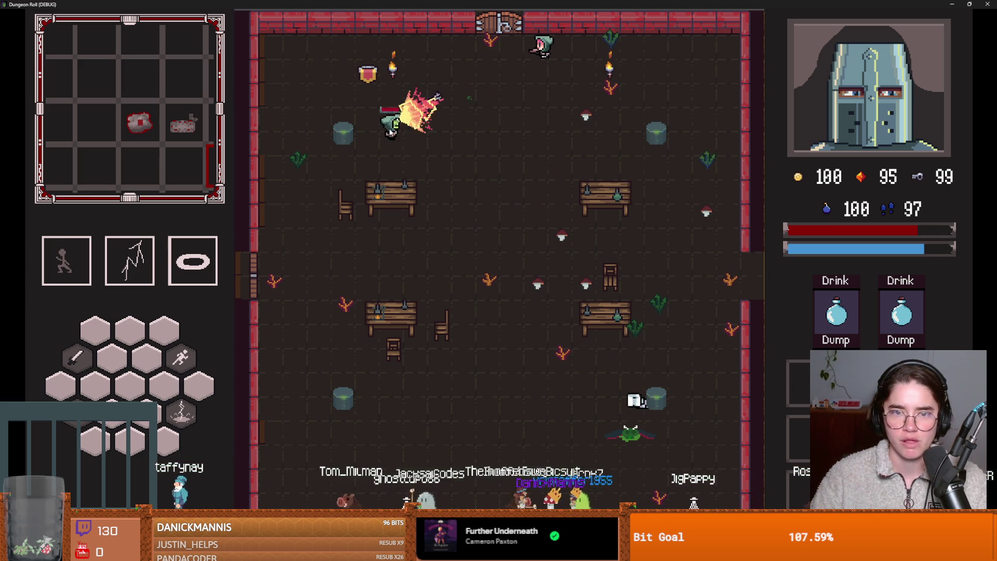
pyautogui.click(410, 168)
pyautogui.press('space')
pyautogui.press('a')
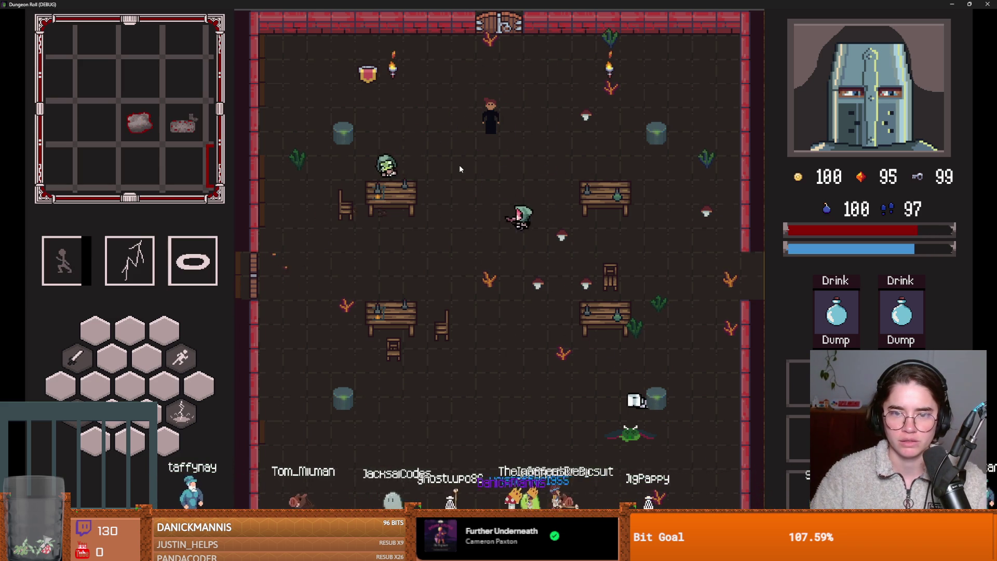
# Take the Radiation Warning upgrade from Marie's cards, then close the game window.
pyautogui.press('e')
pyautogui.press('e')
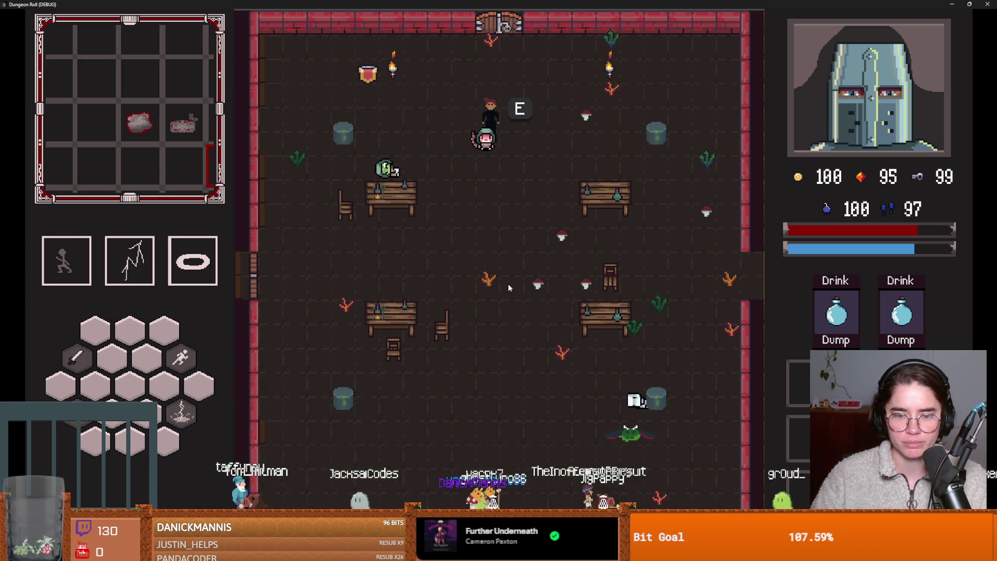
pyautogui.click(522, 332)
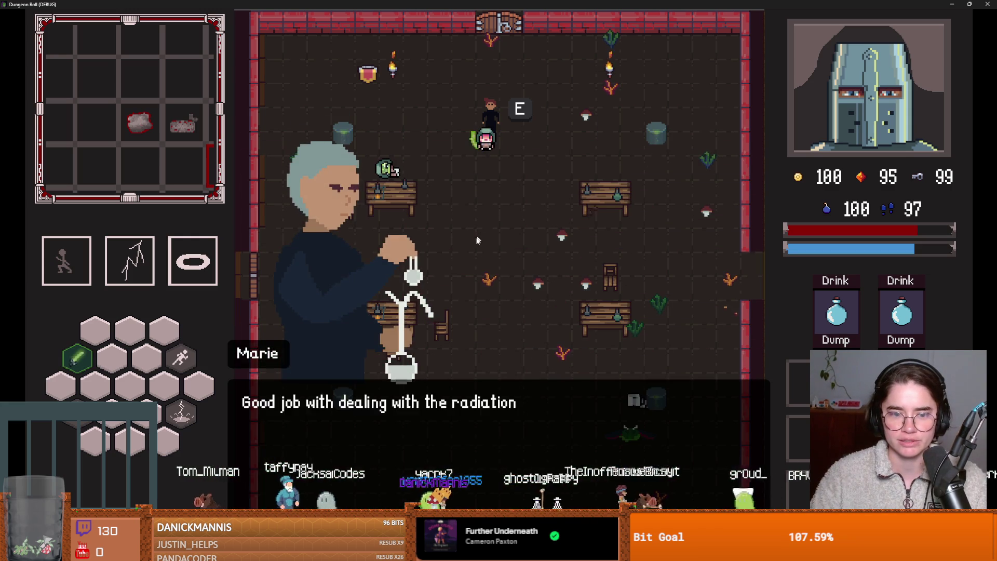
pyautogui.press('e')
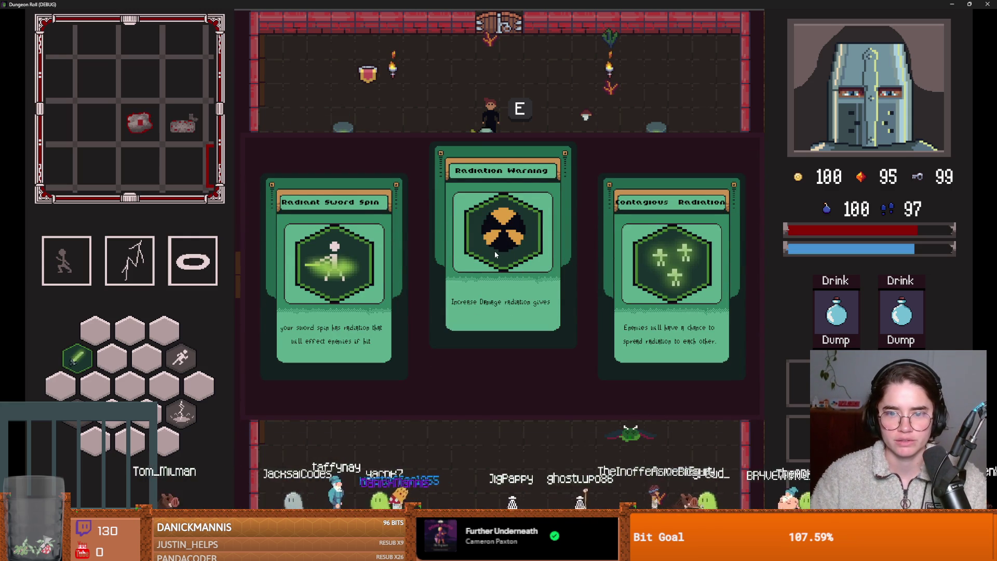
pyautogui.click(495, 250)
pyautogui.press('super+Down')
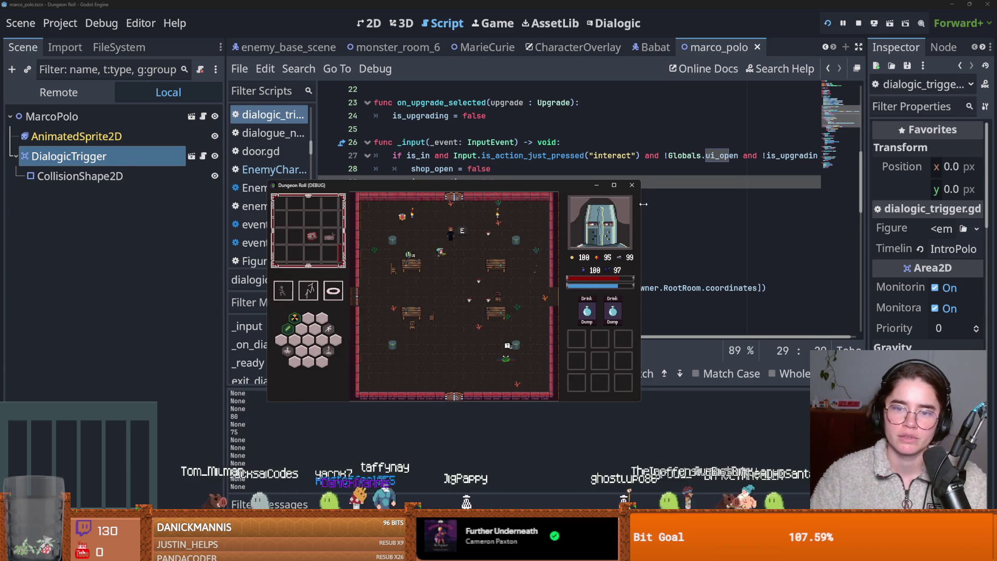
pyautogui.click(631, 186)
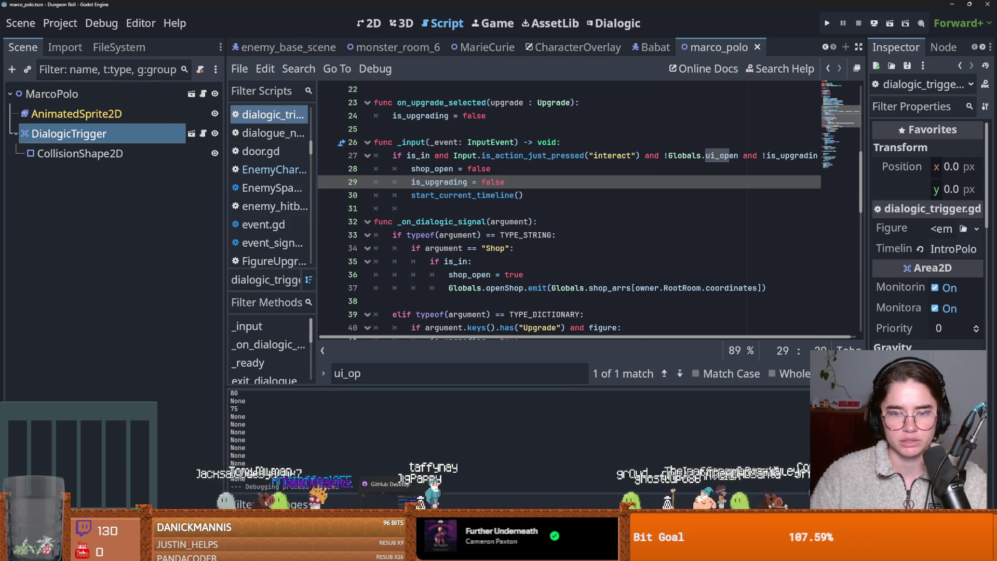
# Commit the changed project files to the dev branch in GitHub Desktop, then return to Godot.
pyautogui.hotkey('alt', 'Tab')
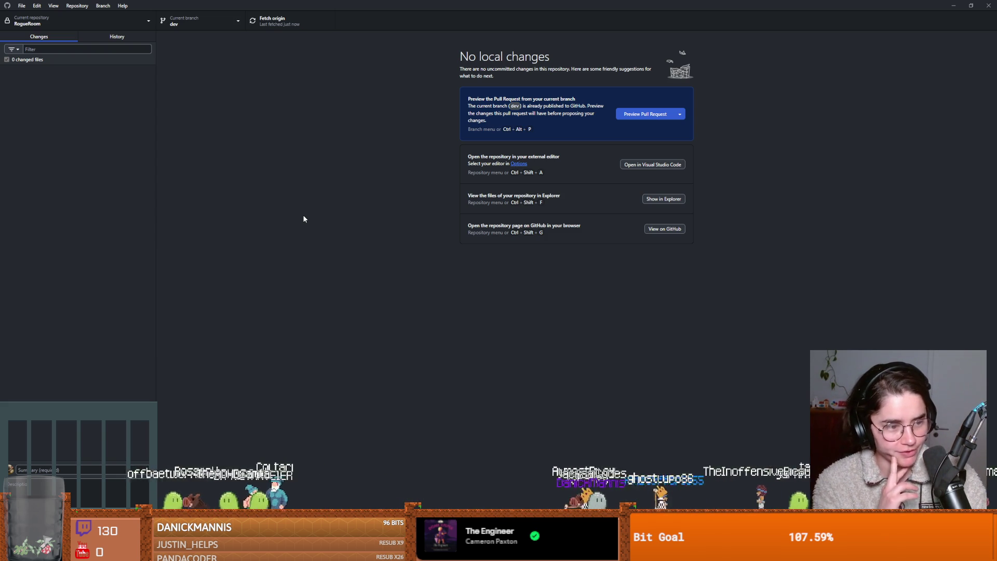
pyautogui.hotkey('alt', 'Tab')
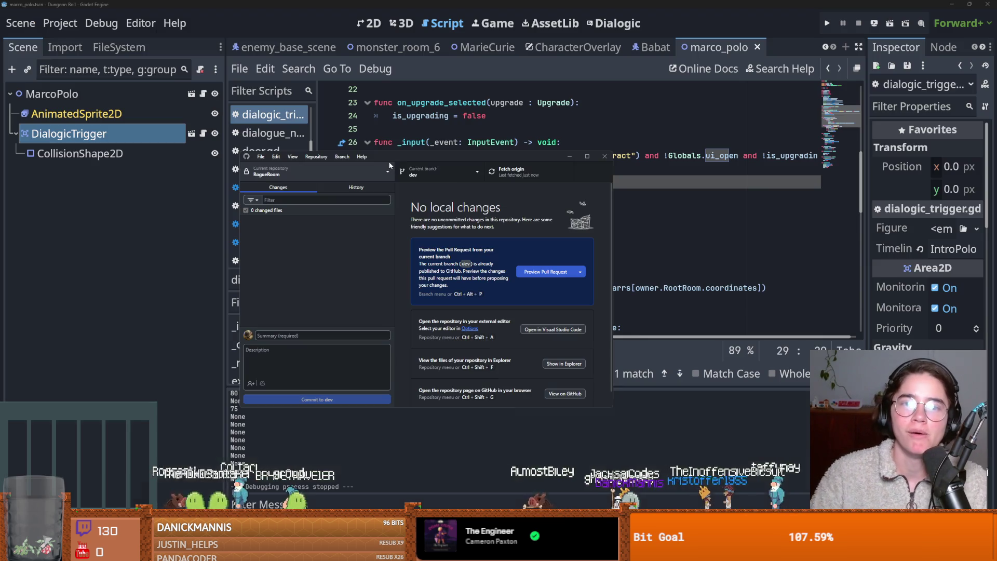
# Save the scene and check off the chat-during-upgrade-window to-do in the Obsidian daily note.
pyautogui.hotkey('ctrl', 's')
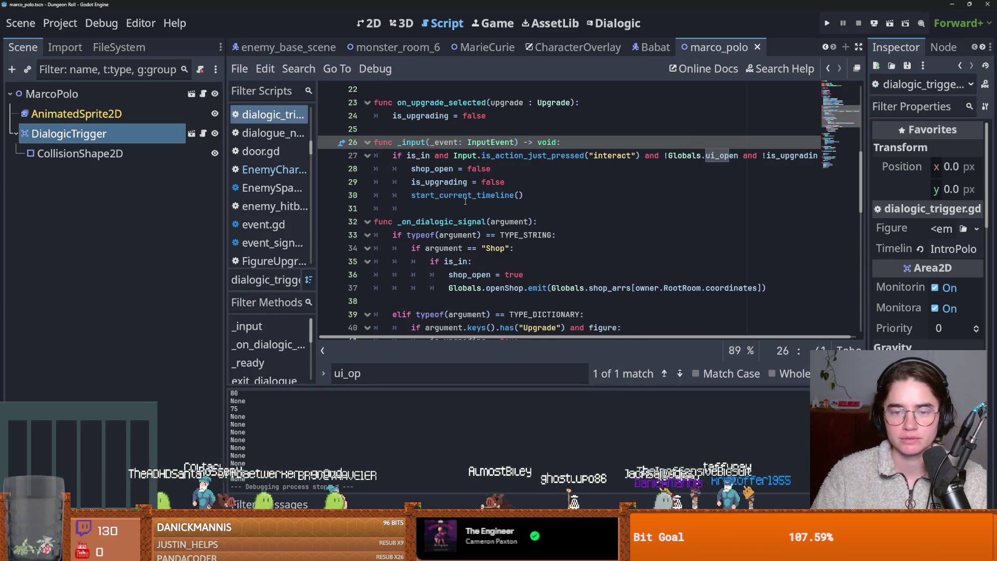
pyautogui.doubleClick(436, 182)
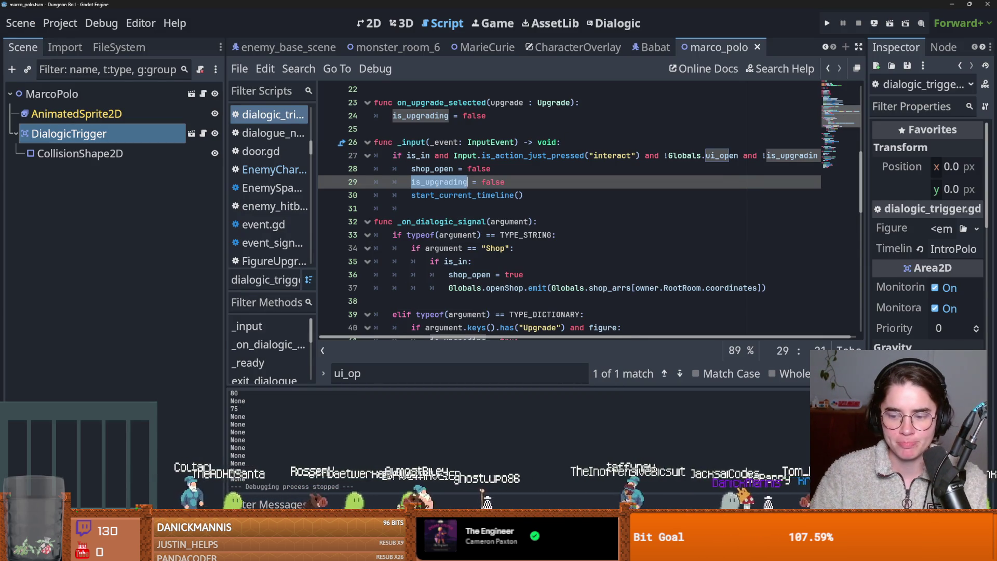
pyautogui.hotkey('alt', 'Tab')
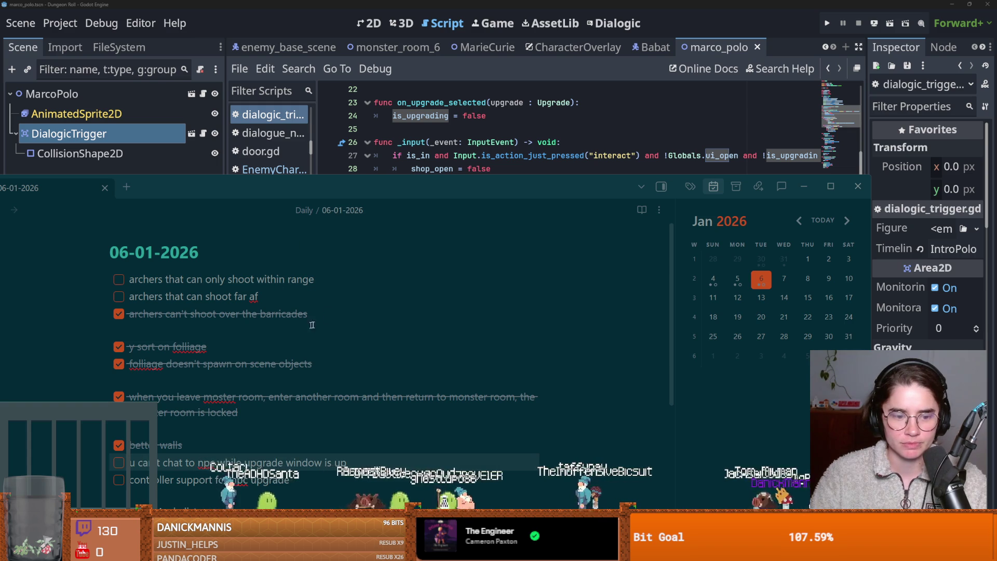
pyautogui.click(119, 462)
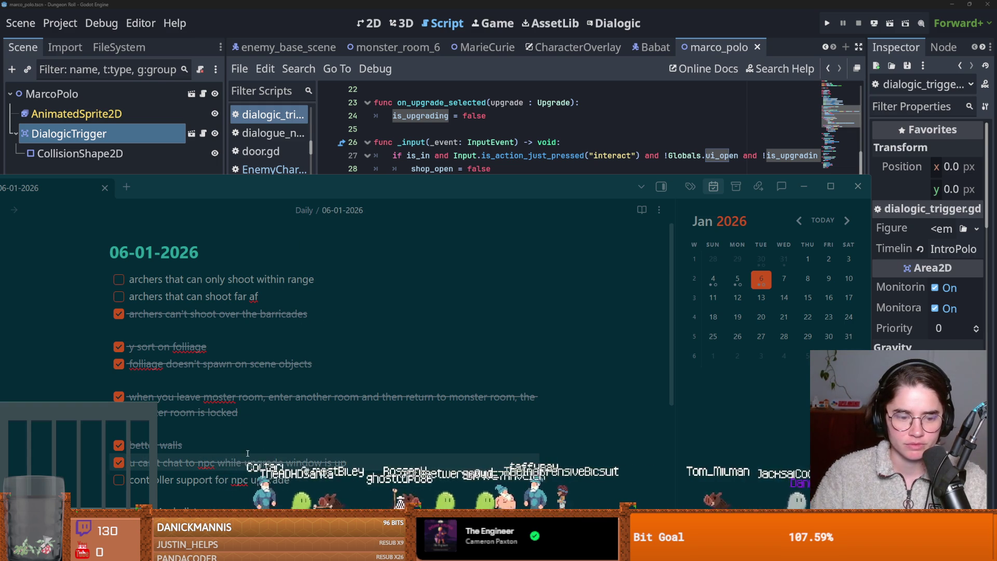
pyautogui.hotkey('alt', 'Tab')
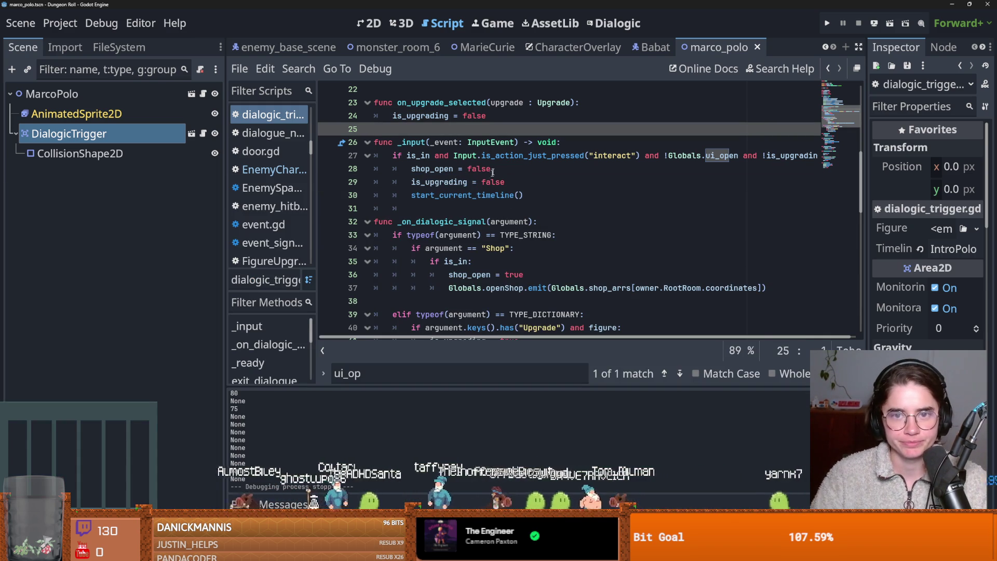
# Remove the empty line before func _ready in the MarieCurie npc.gd script and save it.
pyautogui.click(487, 47)
pyautogui.click(434, 156)
pyautogui.hotkey('ctrl', 's')
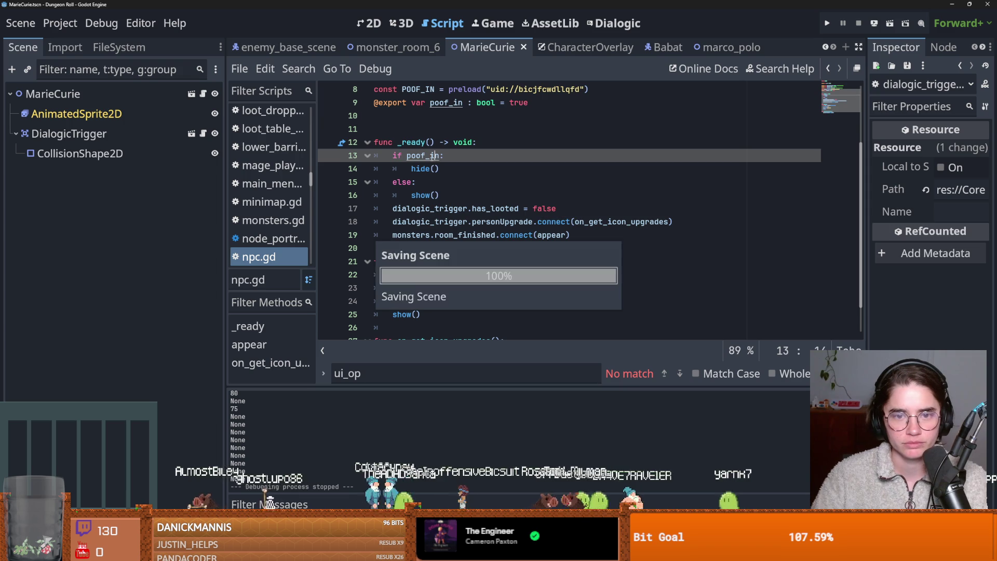
pyautogui.press('Up')
pyautogui.press('Up')
pyautogui.press('BackSpace')
pyautogui.hotkey('ctrl', 's')
pyautogui.scroll(2, 519, 234)
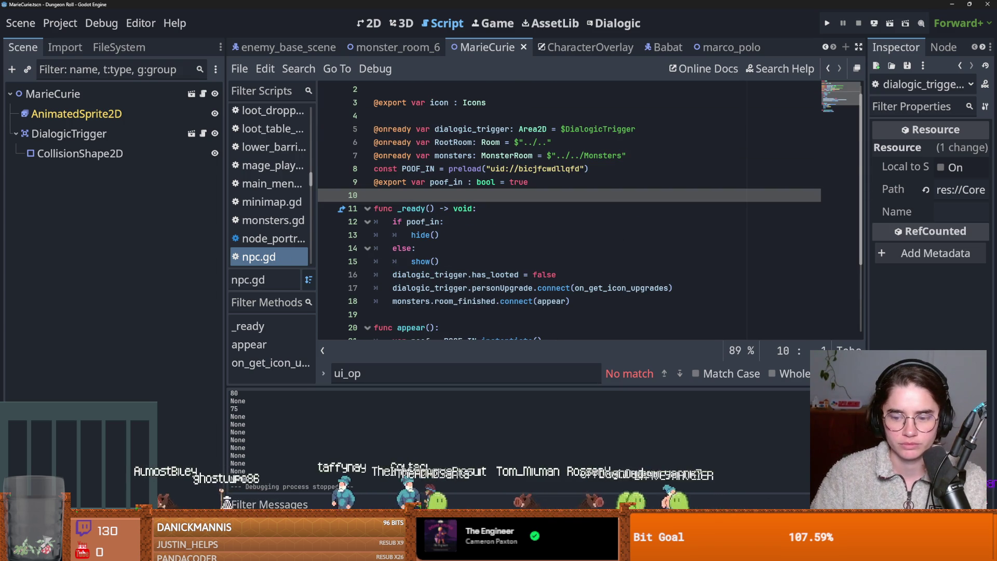
pyautogui.click(782, 502)
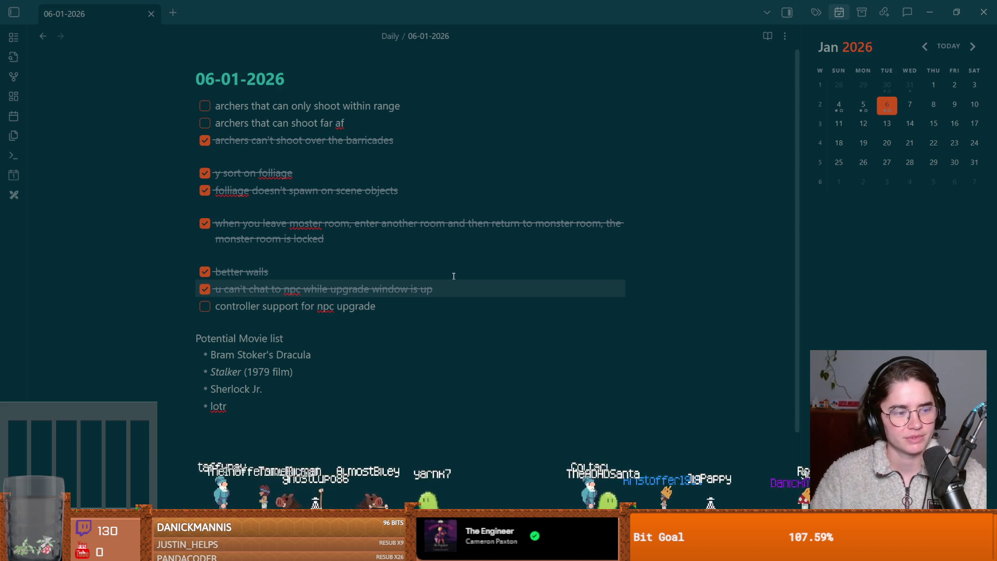
# Add an unchecked to-do 'only 1 upgrade per npc' below controller support, then launch the Cannon game.
pyautogui.click(397, 308)
pyautogui.press('Return')
pyautogui.write('o')
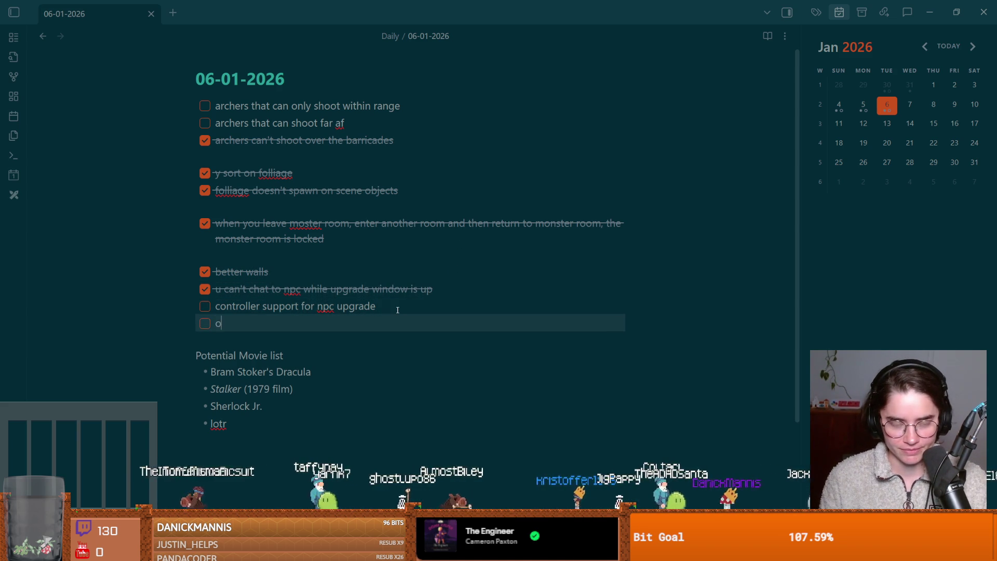
pyautogui.write('nly 1 upgrade per np')
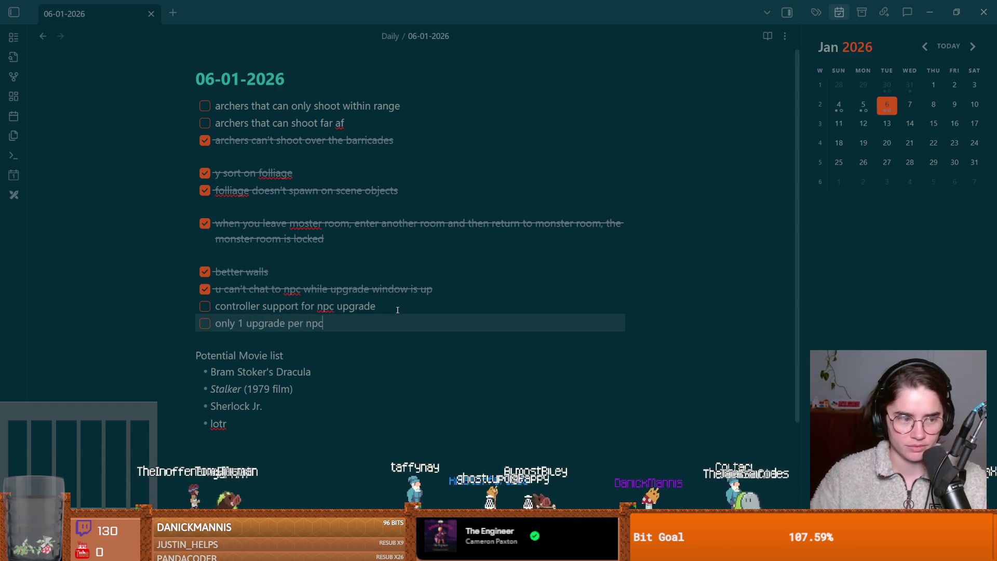
pyautogui.write('c')
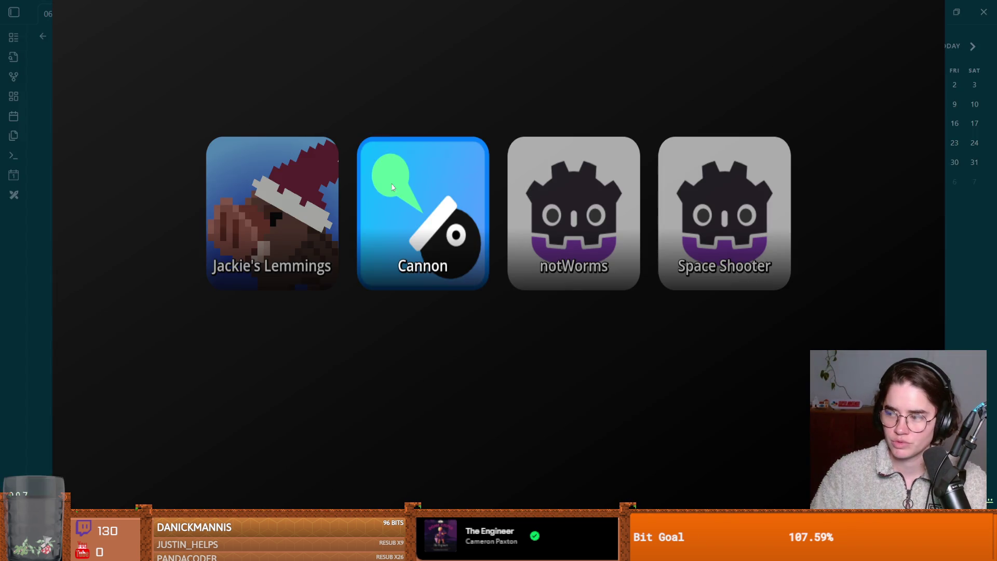
pyautogui.click(392, 187)
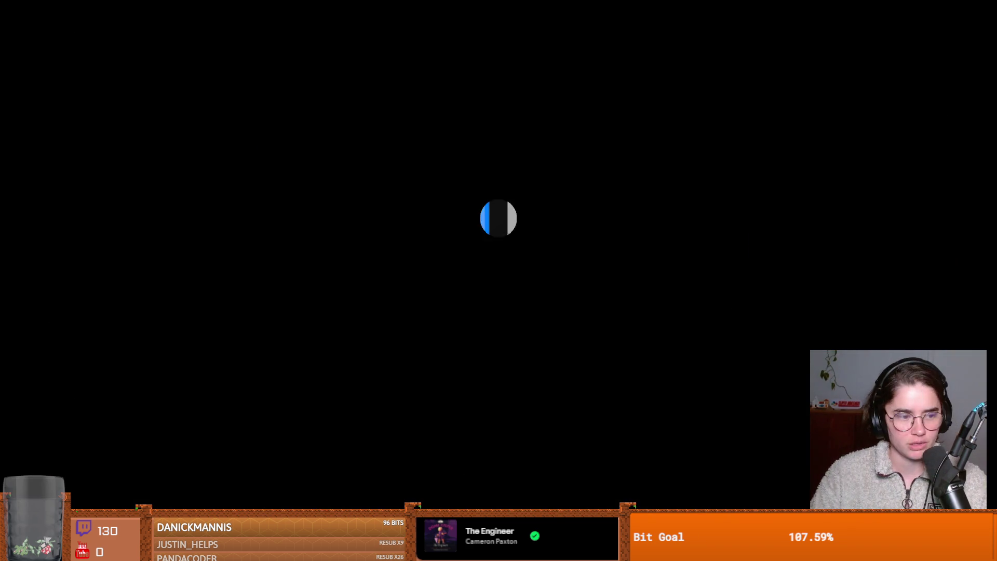
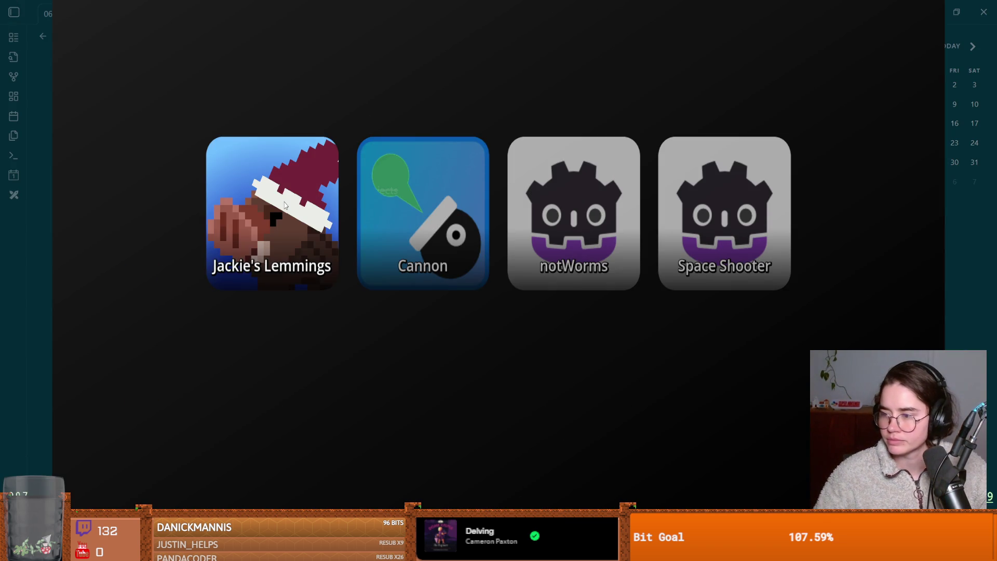
# Relaunch Cannon twice from the launcher, then quit it to return to the daily note.
pyautogui.click(289, 193)
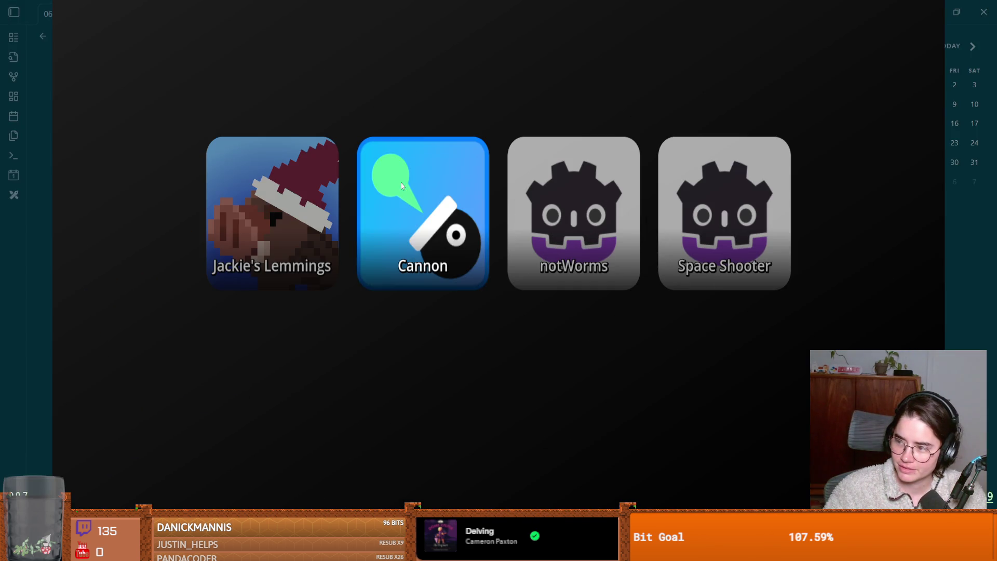
pyautogui.click(402, 186)
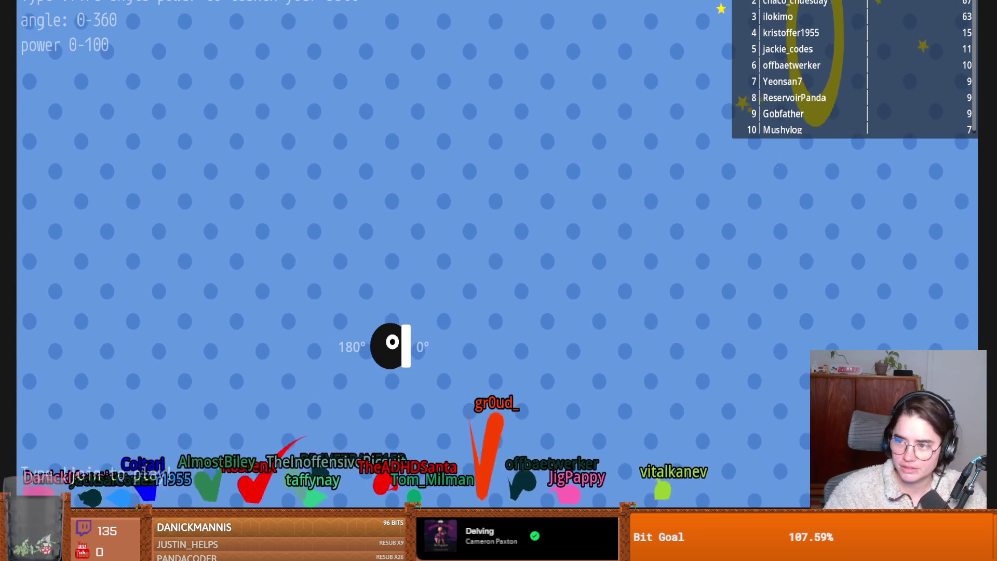
pyautogui.press('Escape')
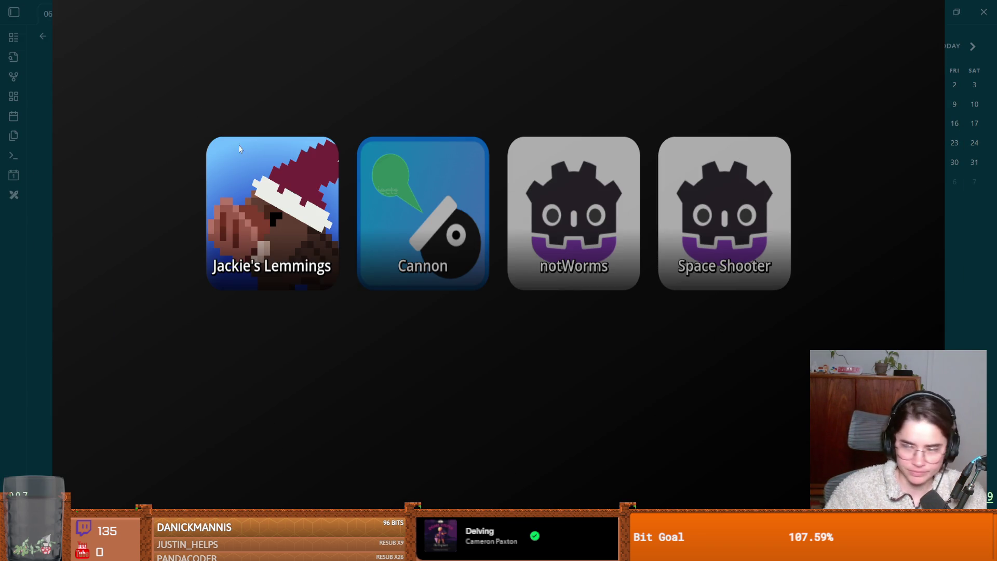
pyautogui.click(402, 186)
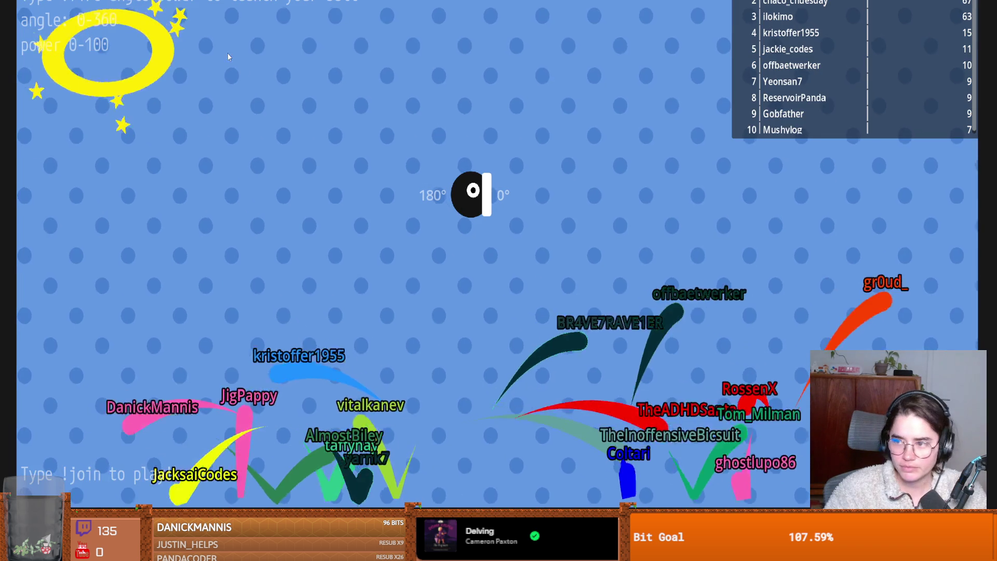
pyautogui.press('Escape')
pyautogui.press('Escape')
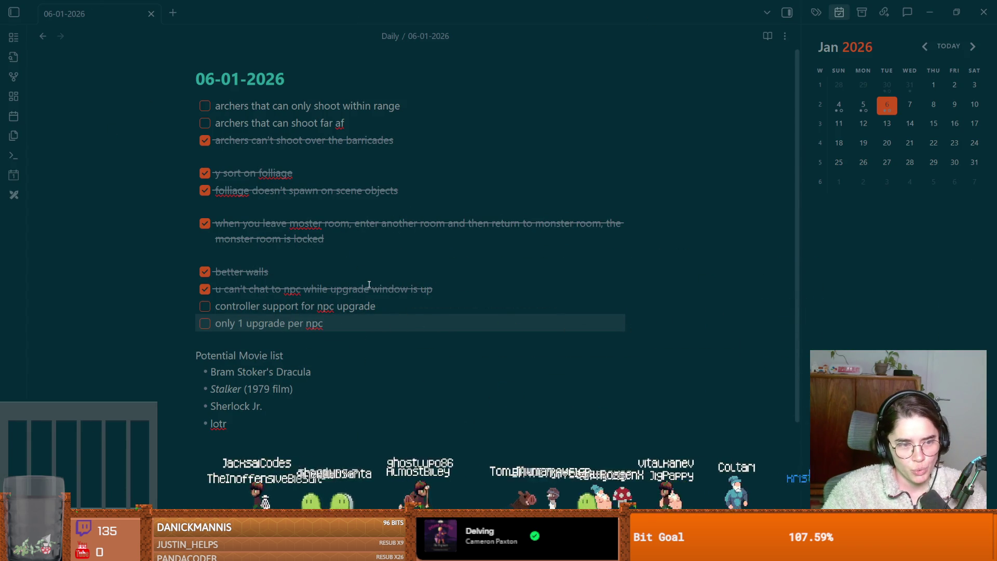
# Select the controller support, one-upgrade-per-NPC and archers lines in the daily note.
pyautogui.click(287, 311)
pyautogui.moveTo(287, 311); pyautogui.dragTo(389, 309)
pyautogui.moveTo(235, 323); pyautogui.dragTo(307, 323)
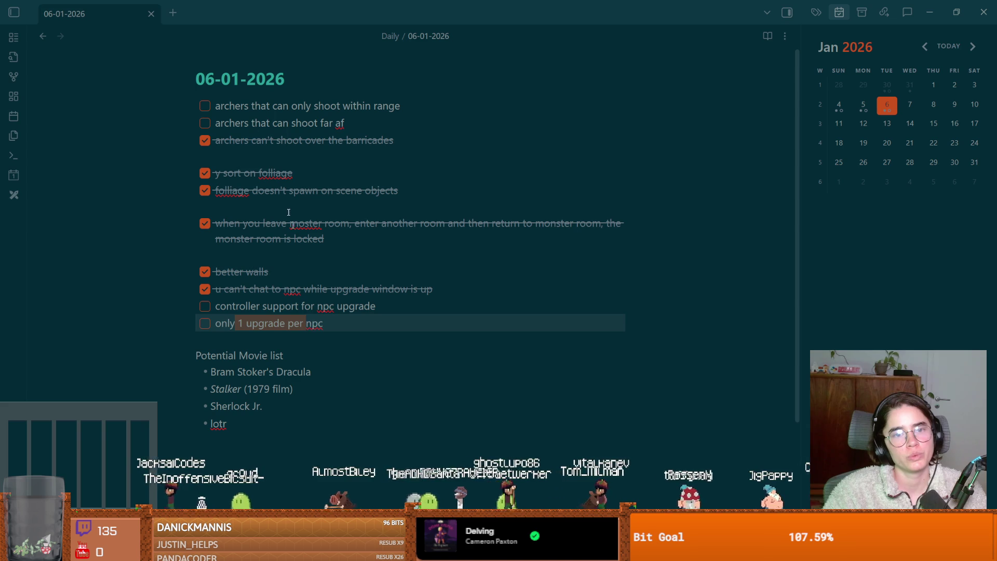
pyautogui.moveTo(247, 122)
pyautogui.mouseDown()
pyautogui.moveTo(251, 106)
pyautogui.moveTo(240, 106)
pyautogui.mouseUp()
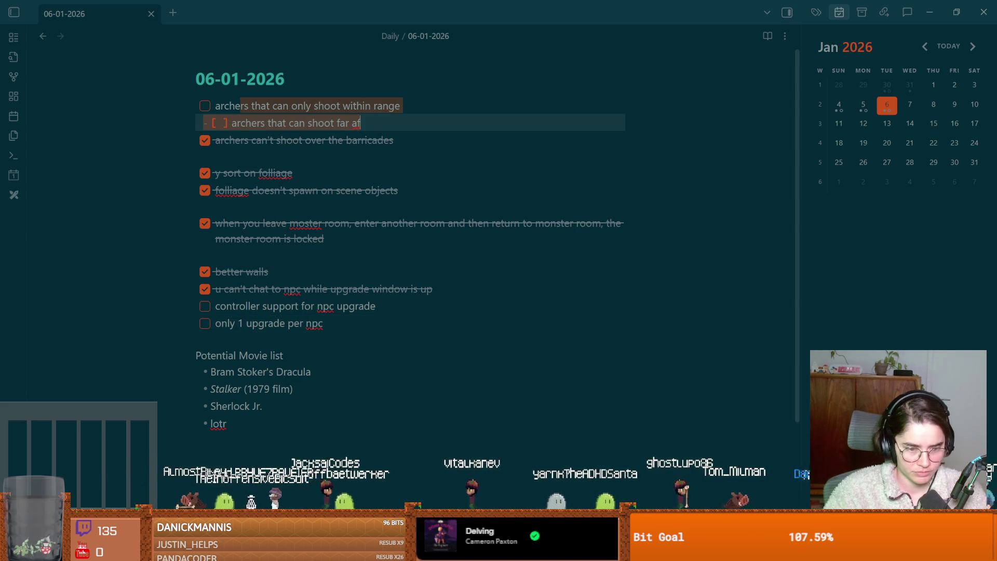
# Leave the note and resume the YouTube video in Firefox.
pyautogui.click(962, 311)
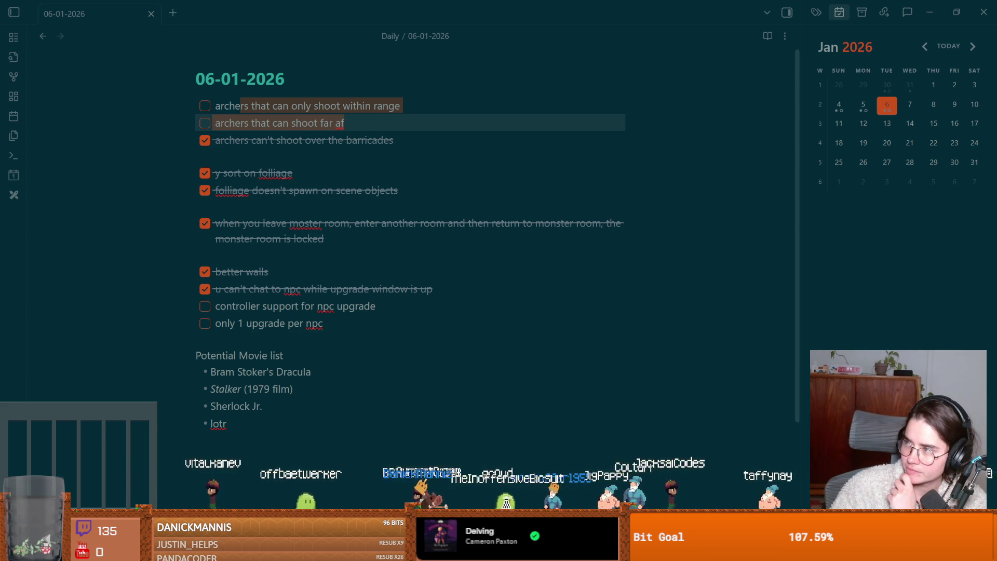
pyautogui.hotkey('alt', 'Tab')
pyautogui.press('space')
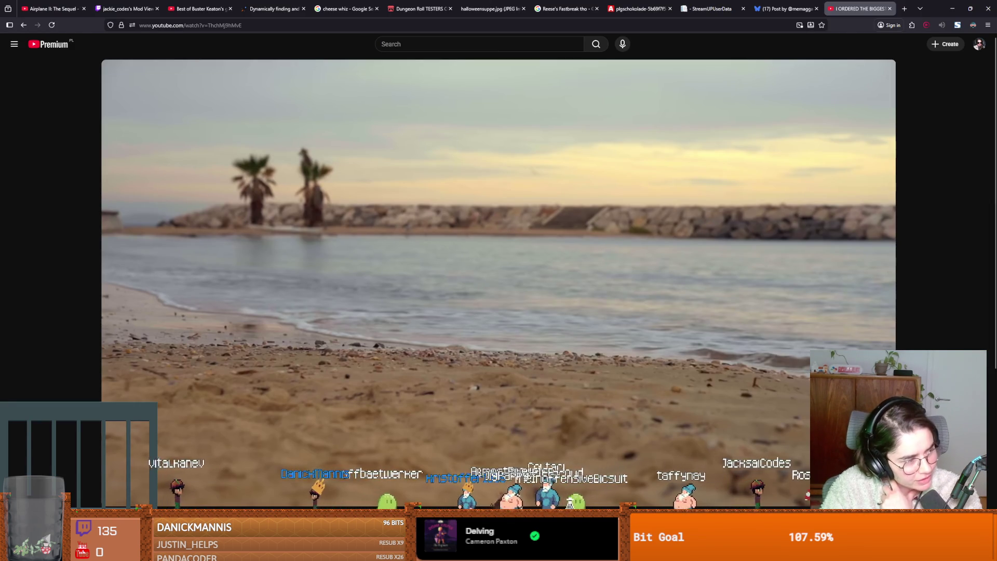
# Play the YouTube burger video fullscreen past the beach shots, then exit fullscreen.
pyautogui.press('space')
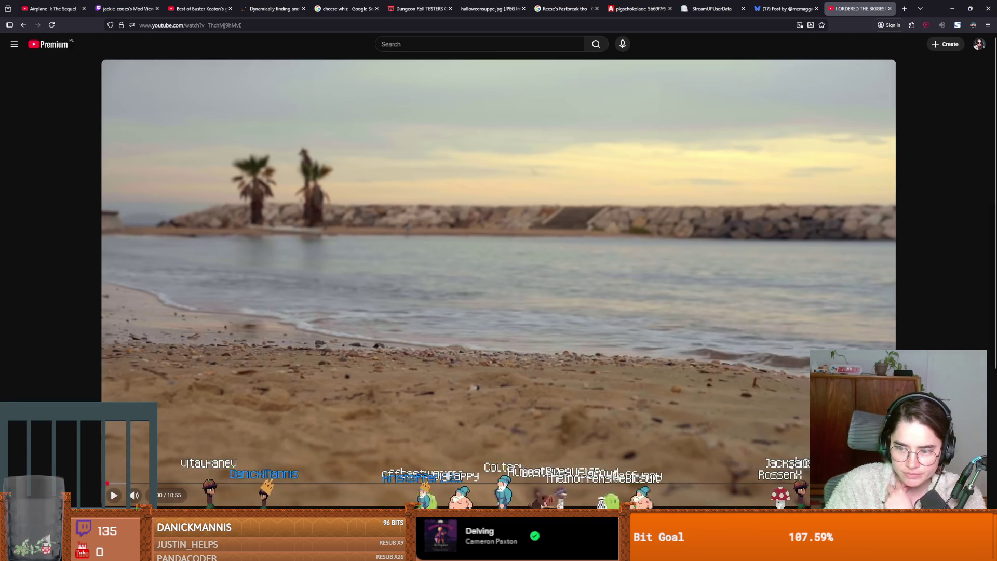
pyautogui.press('f')
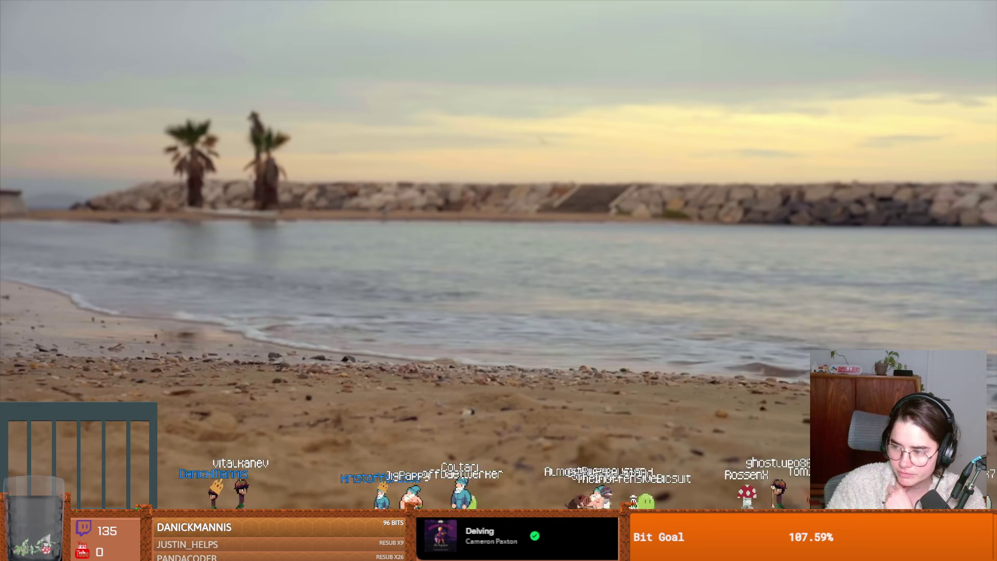
pyautogui.press('space')
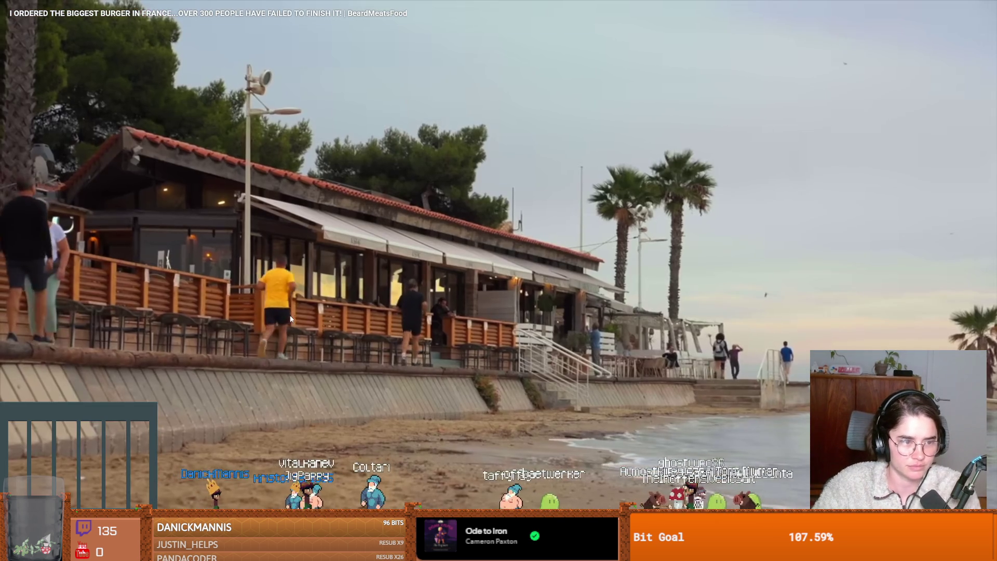
pyautogui.click(482, 332)
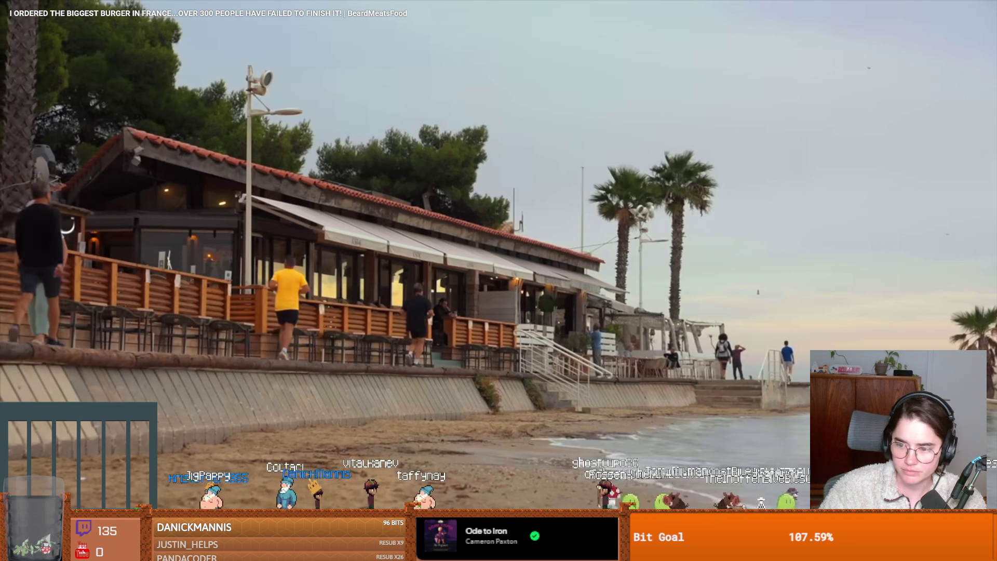
pyautogui.press('Escape')
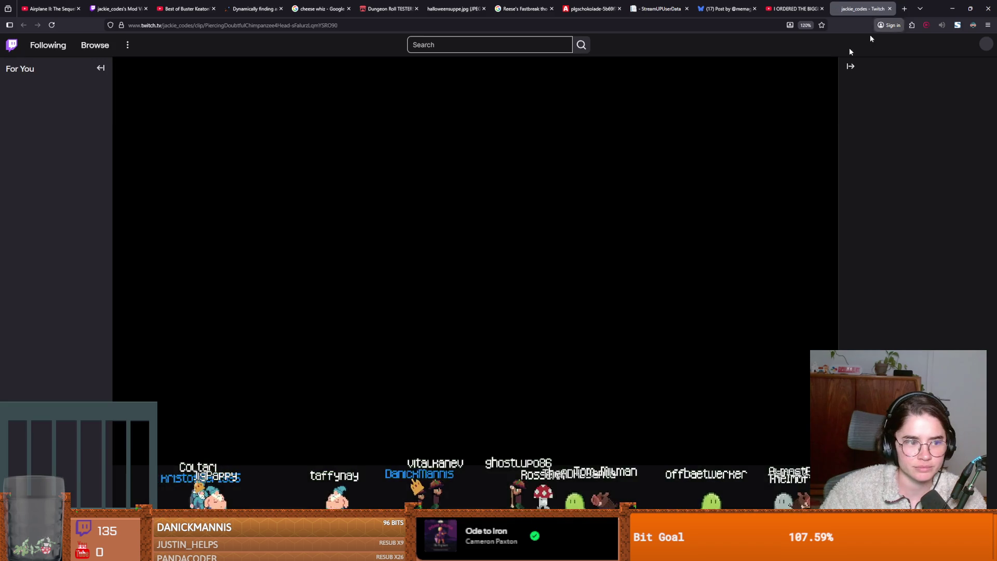
# Pause the Twitch Godot clip and toggle it into and out of full screen.
pyautogui.scroll(-5, 178, 326)
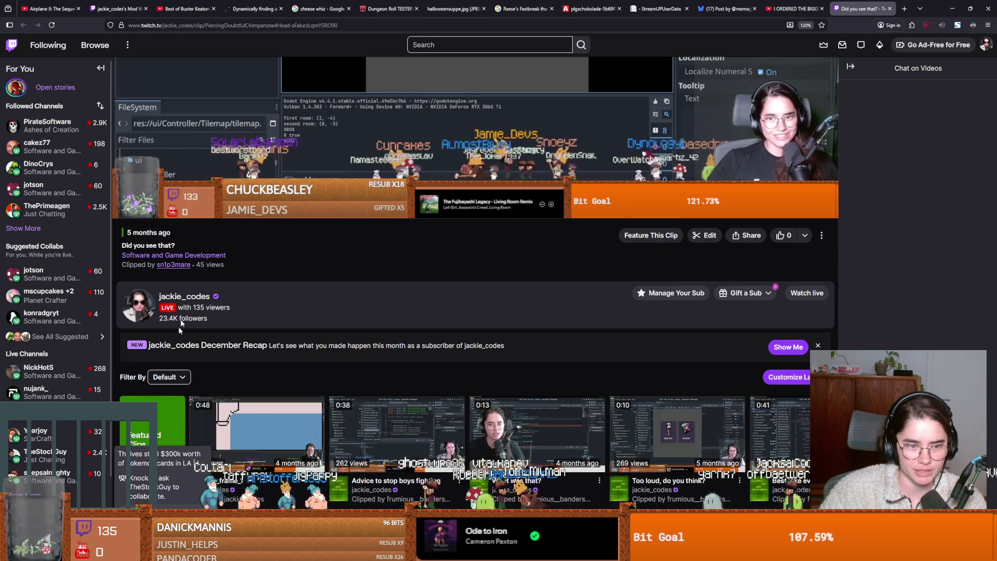
pyautogui.scroll(3, 188, 269)
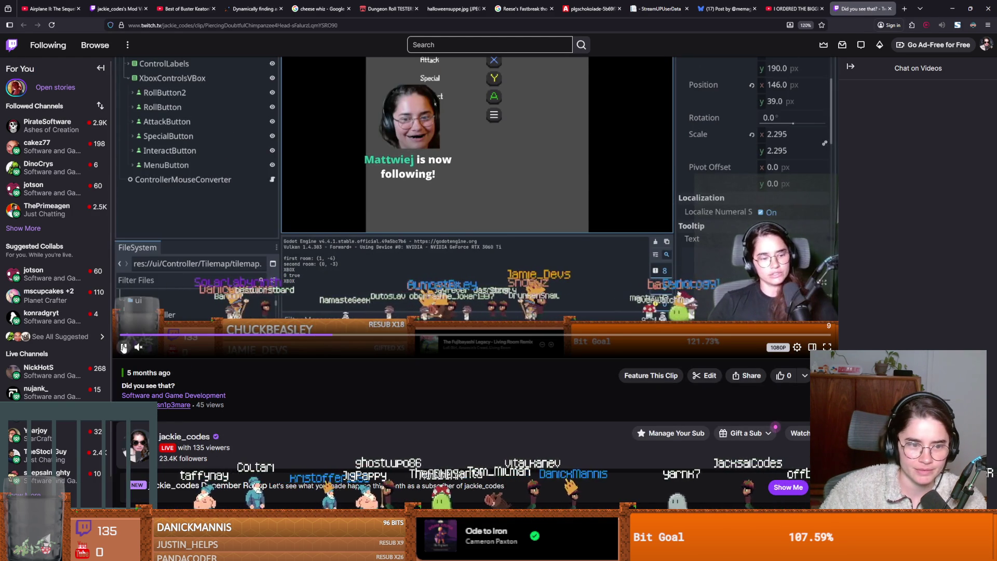
pyautogui.click(334, 286)
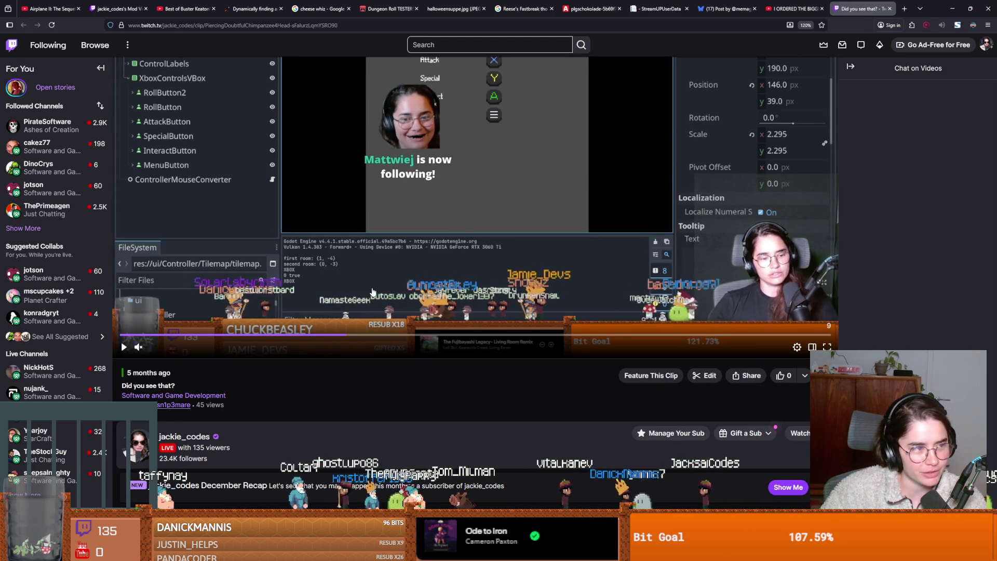
pyautogui.click(827, 347)
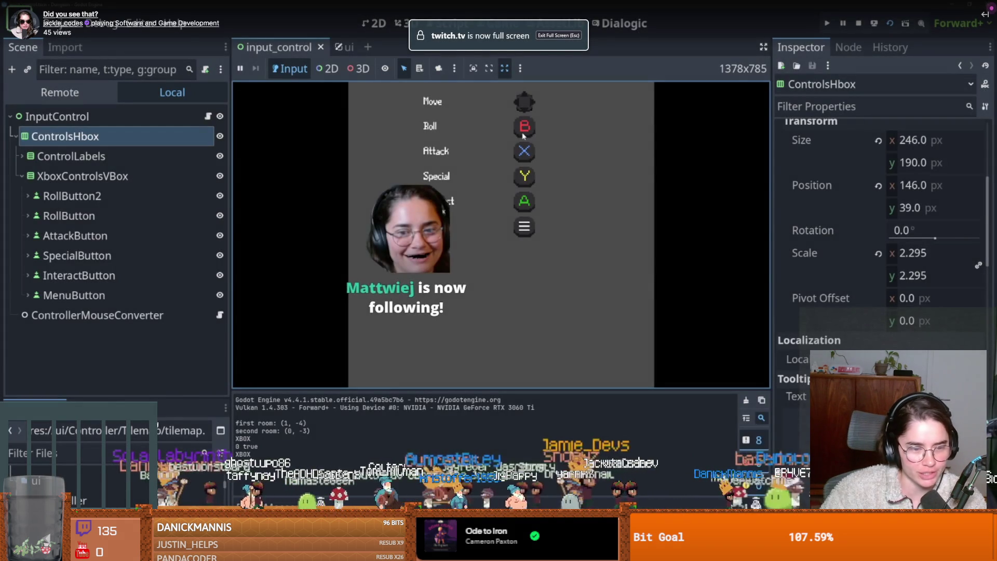
pyautogui.press('Escape')
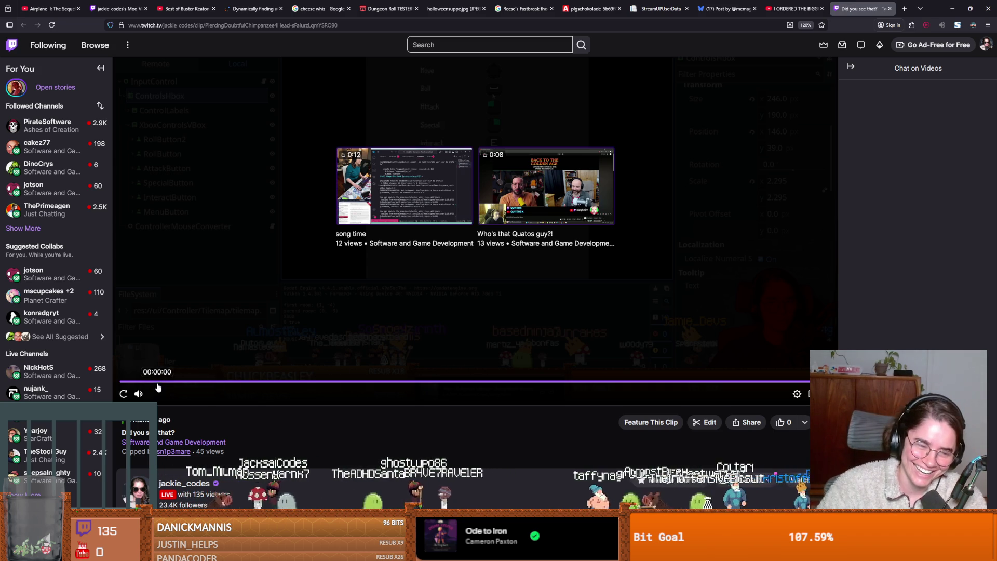
# Replay the ended 'Did you see that?' clip, then pause it.
pyautogui.click(123, 394)
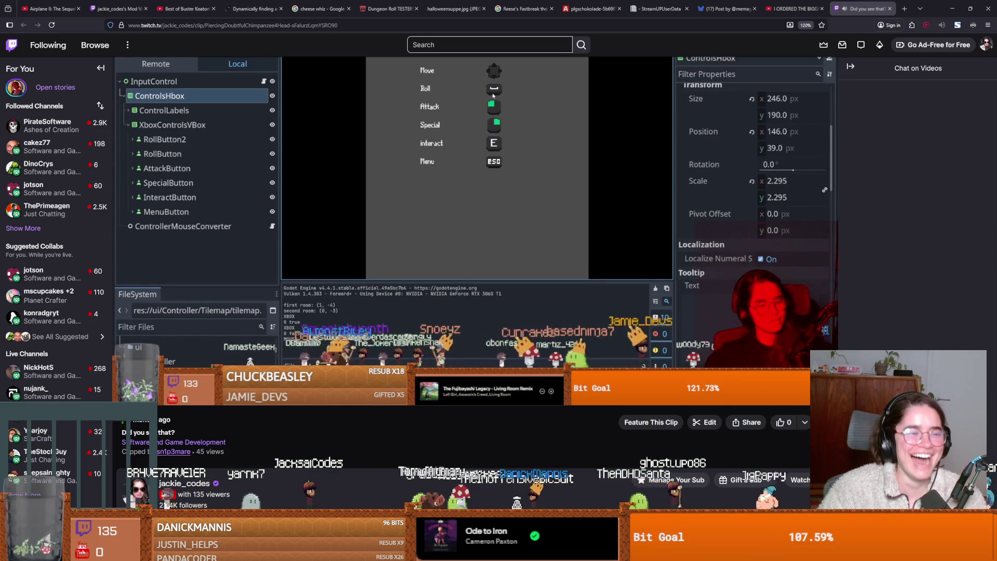
pyautogui.moveTo(411, 314)
pyautogui.click(124, 394)
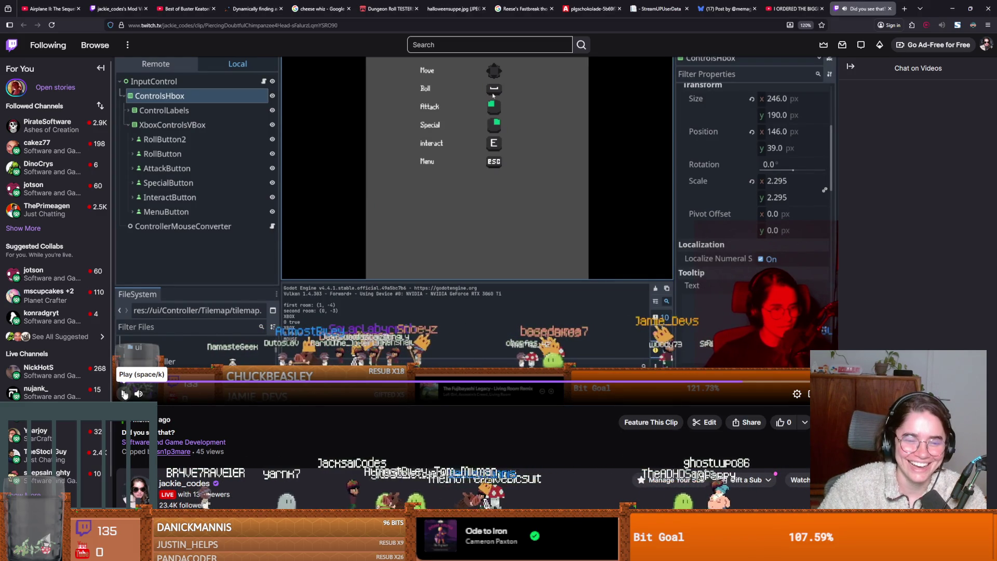
pyautogui.scroll(-2, 355, 442)
pyautogui.scroll(2, 454, 363)
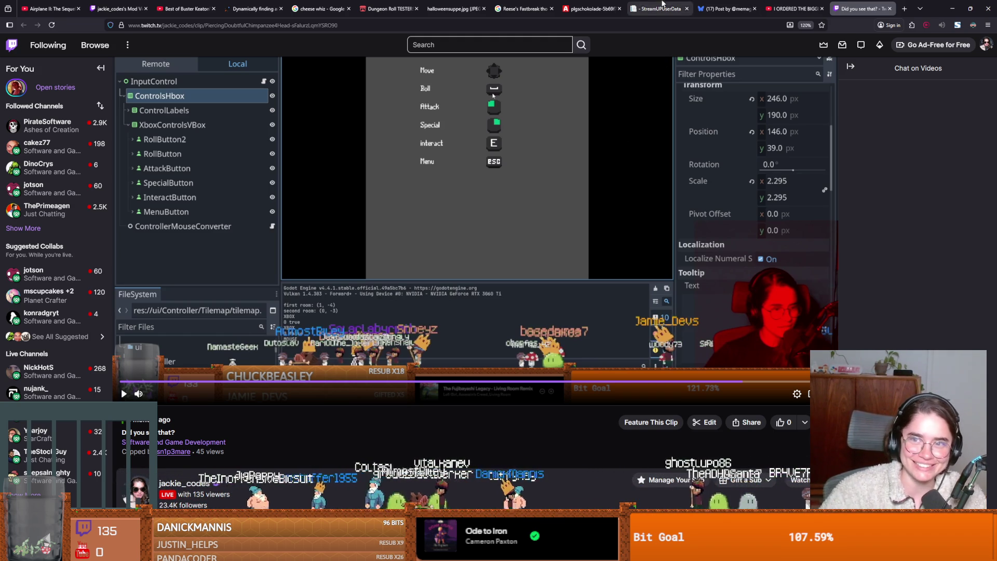
# Switch to the burger video tab and play it.
pyautogui.click(780, 4)
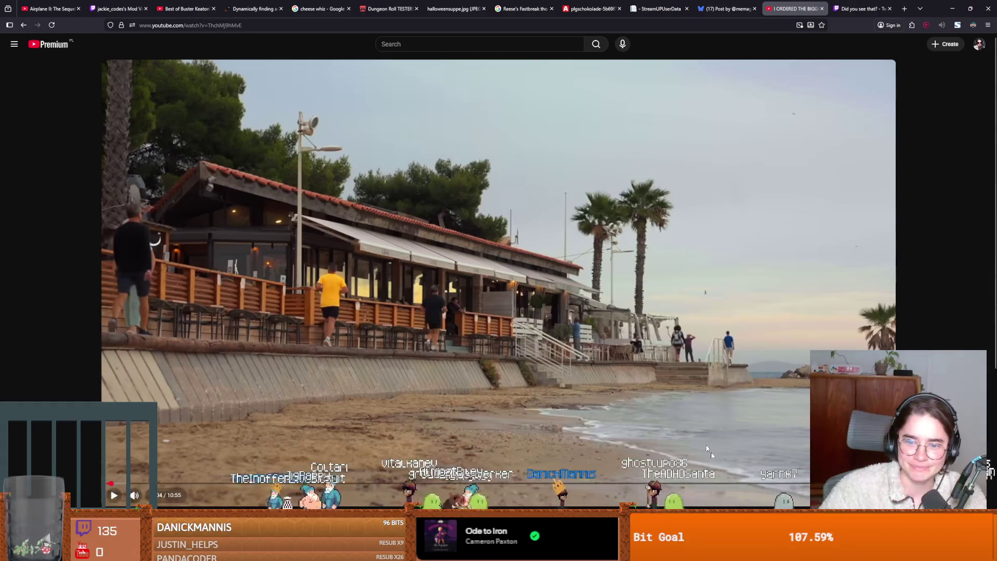
pyautogui.doubleClick(546, 313)
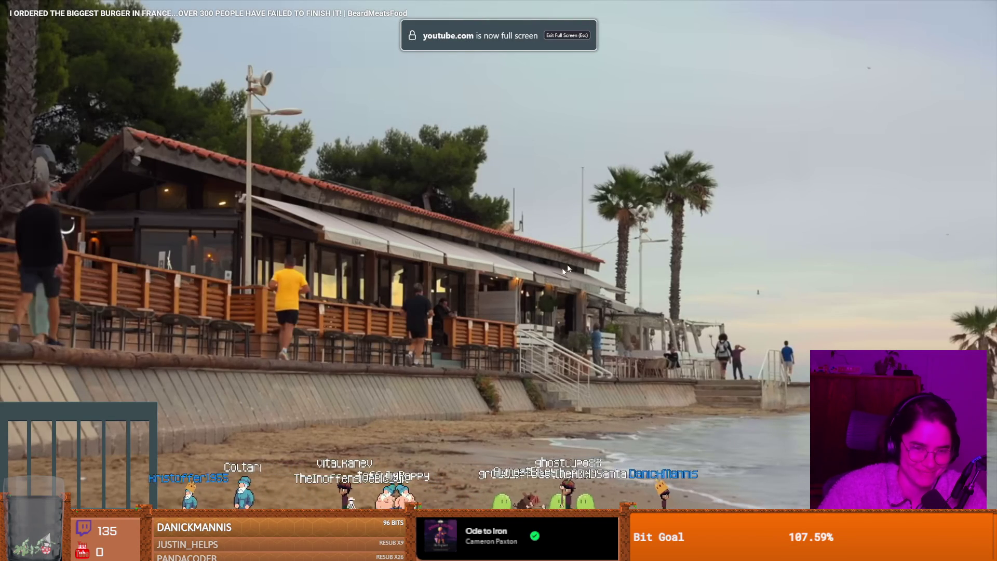
pyautogui.click(522, 312)
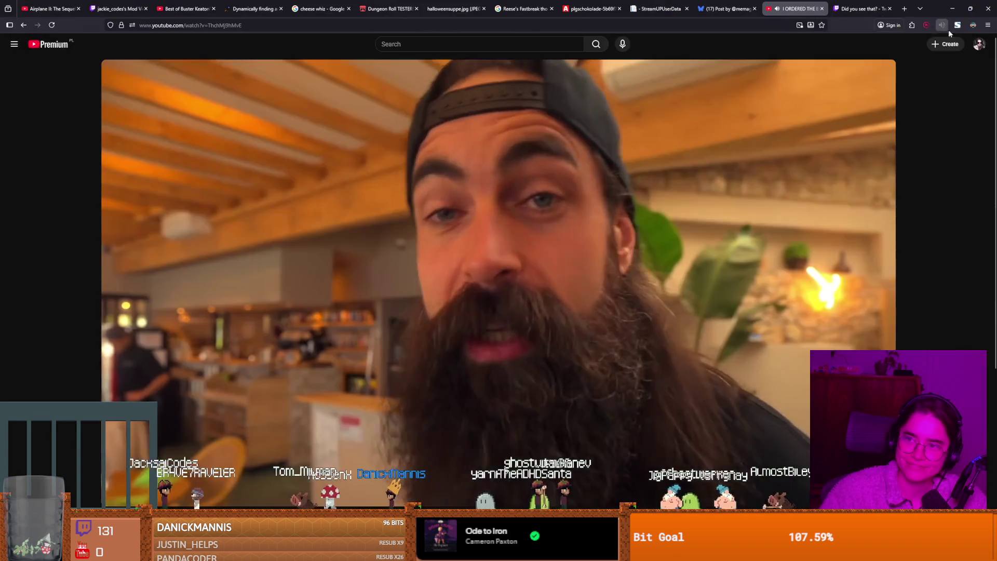
pyautogui.click(941, 25)
# Boost the tab volume to about 460% and make the burger video full screen.
pyautogui.moveTo(835, 139); pyautogui.dragTo(910, 139)
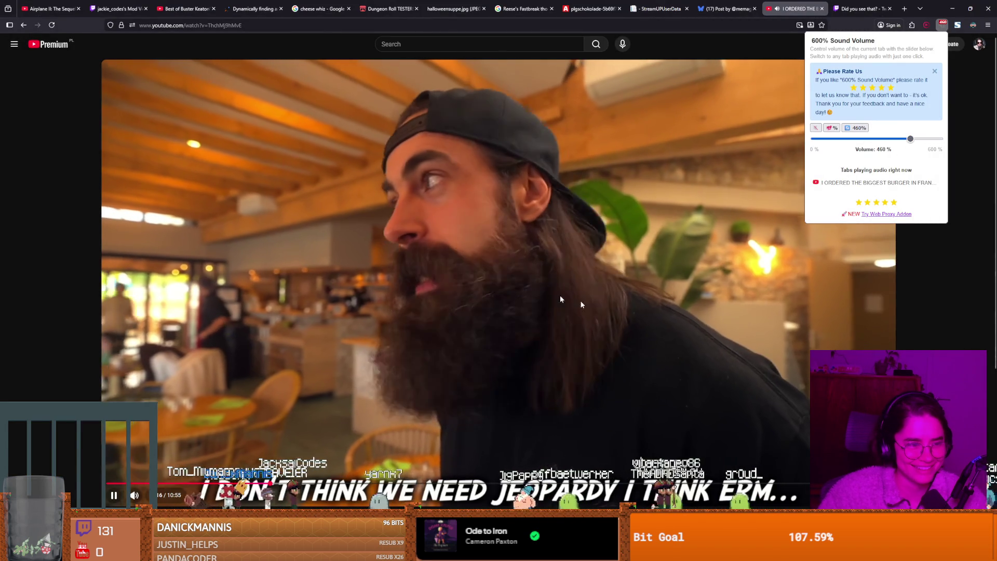
pyautogui.press('Escape')
pyautogui.press('f')
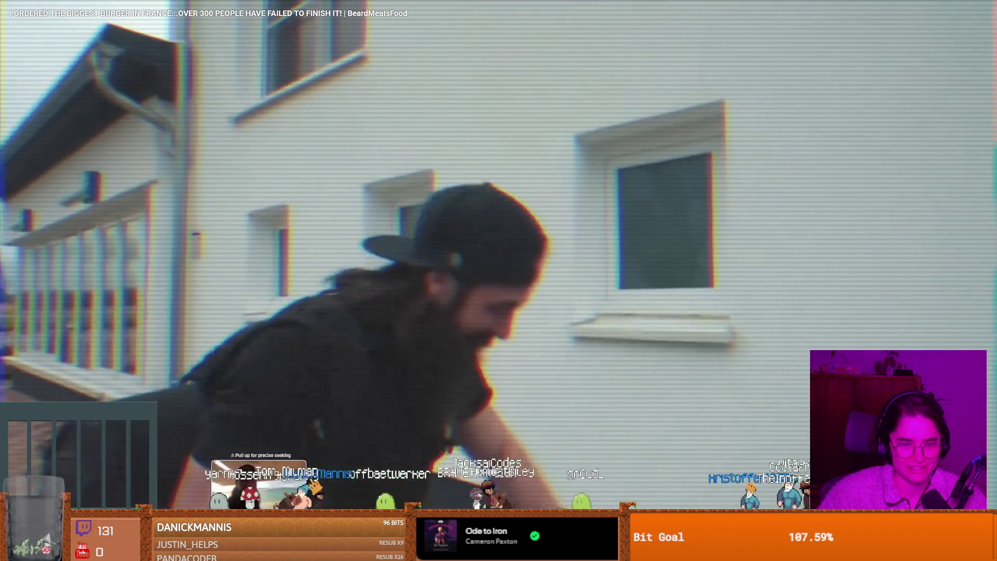
# Seek ahead to the menu listing the 60€ King Kong burger, pause there, then resume.
pyautogui.moveTo(322, 538)
pyautogui.mouseDown()
pyautogui.moveTo(246, 537)
pyautogui.moveTo(301, 537)
pyautogui.mouseUp()
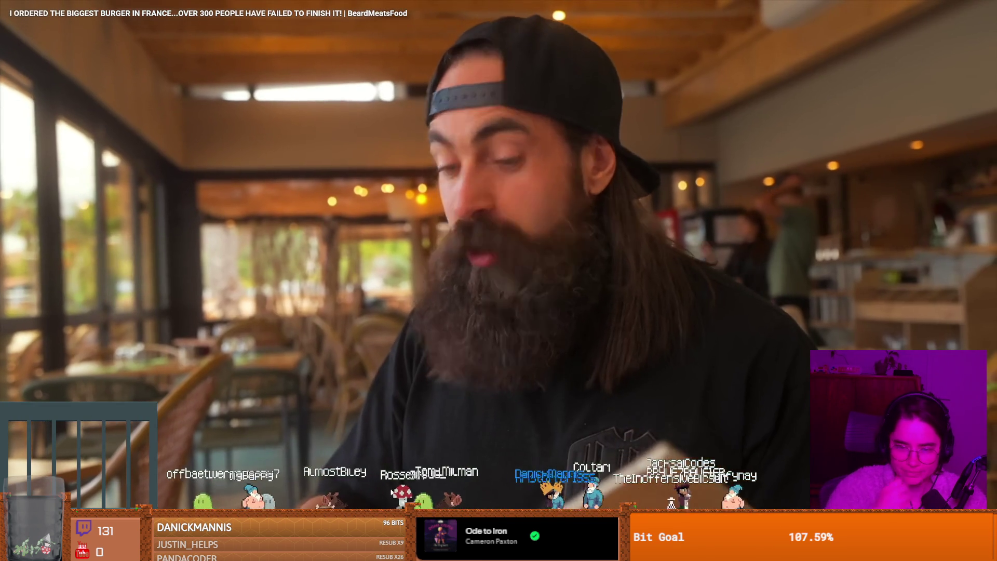
pyautogui.moveTo(302, 538); pyautogui.dragTo(304, 537)
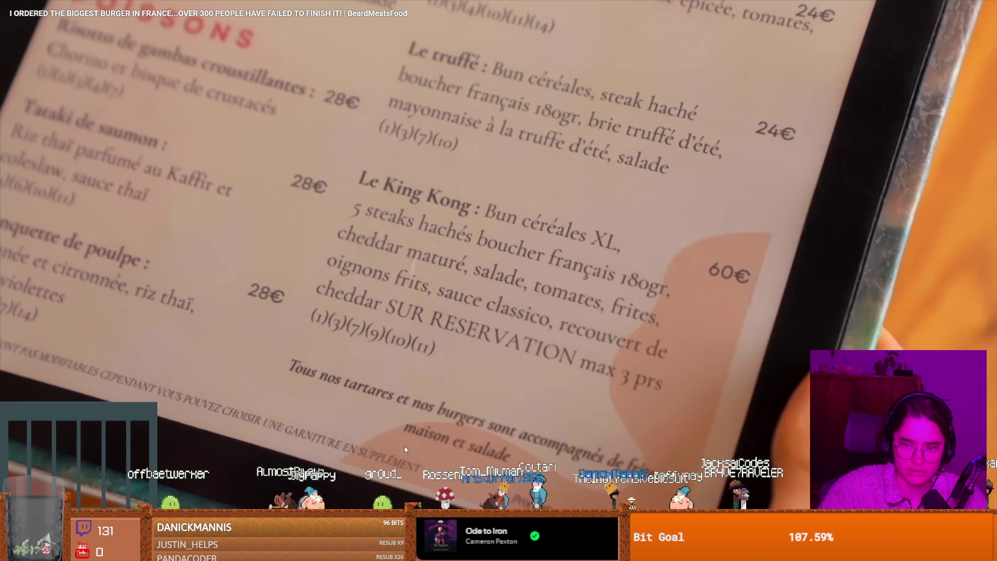
pyautogui.click(444, 275)
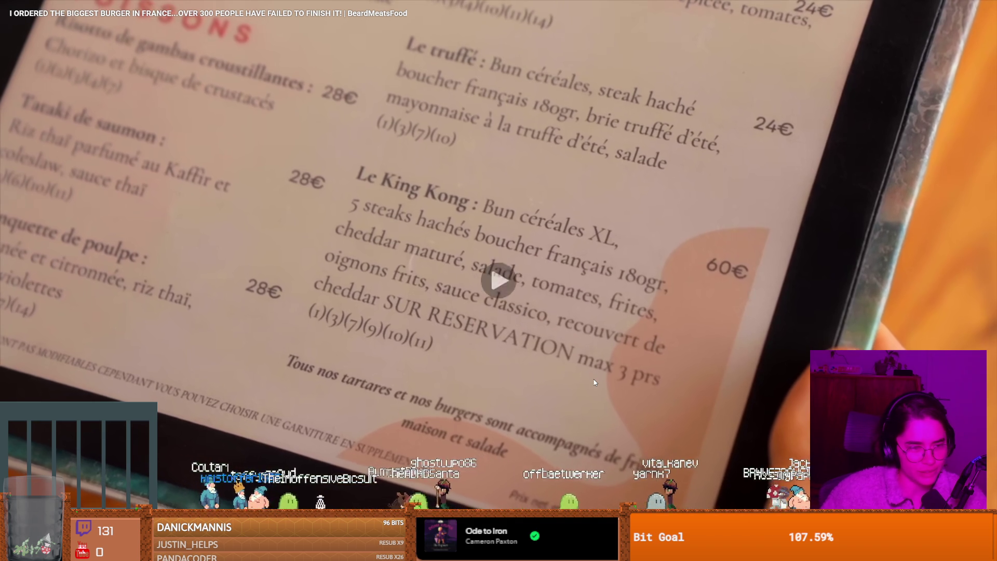
pyautogui.click(593, 378)
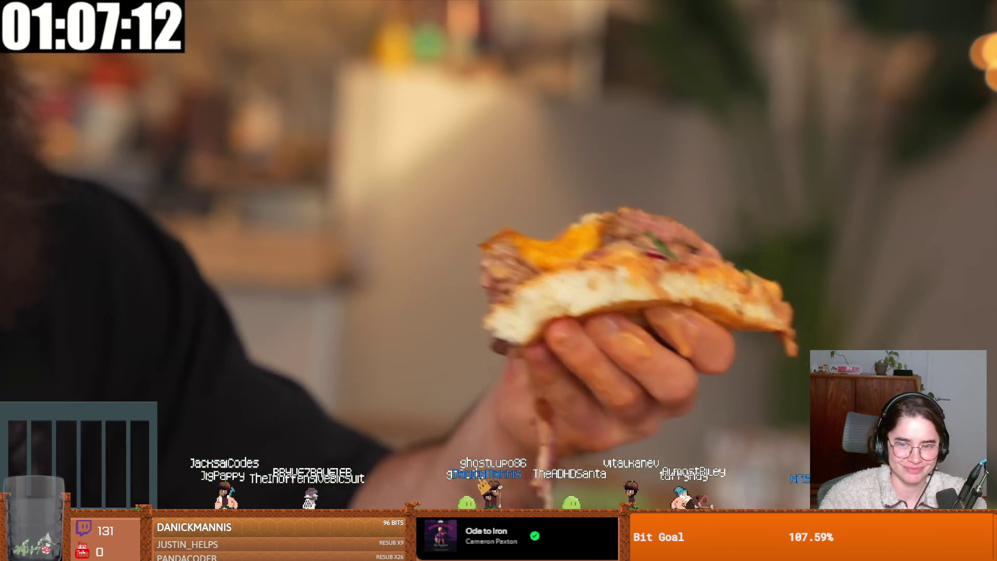
# Pause and resume the burger video a few times, reaching the wide burger shot.
pyautogui.click(545, 337)
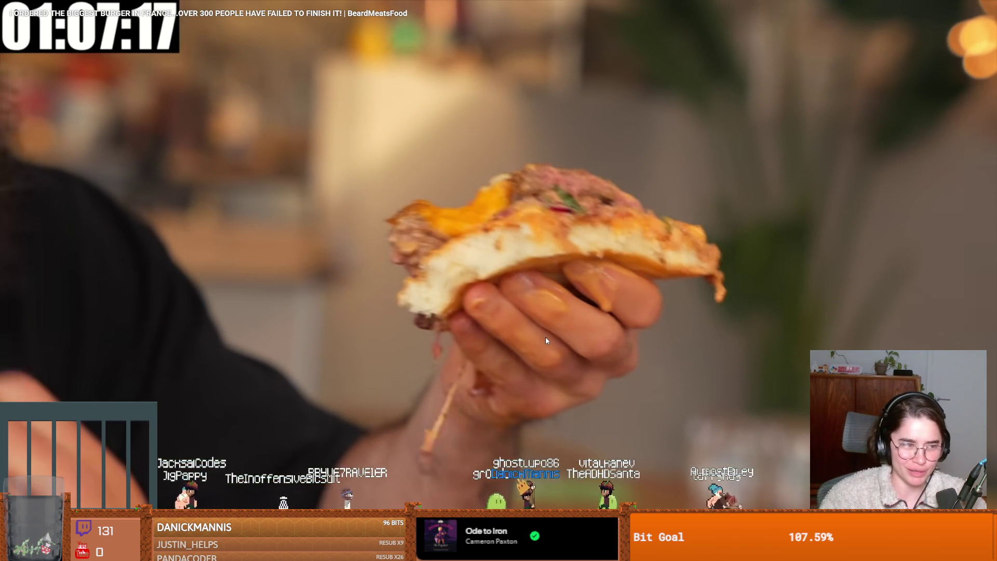
pyautogui.click(545, 341)
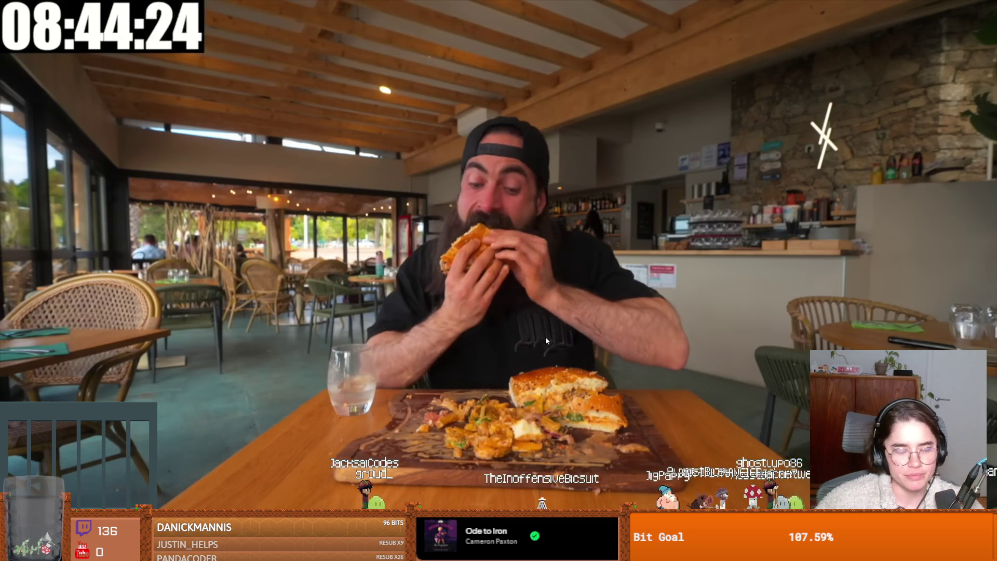
pyautogui.click(545, 336)
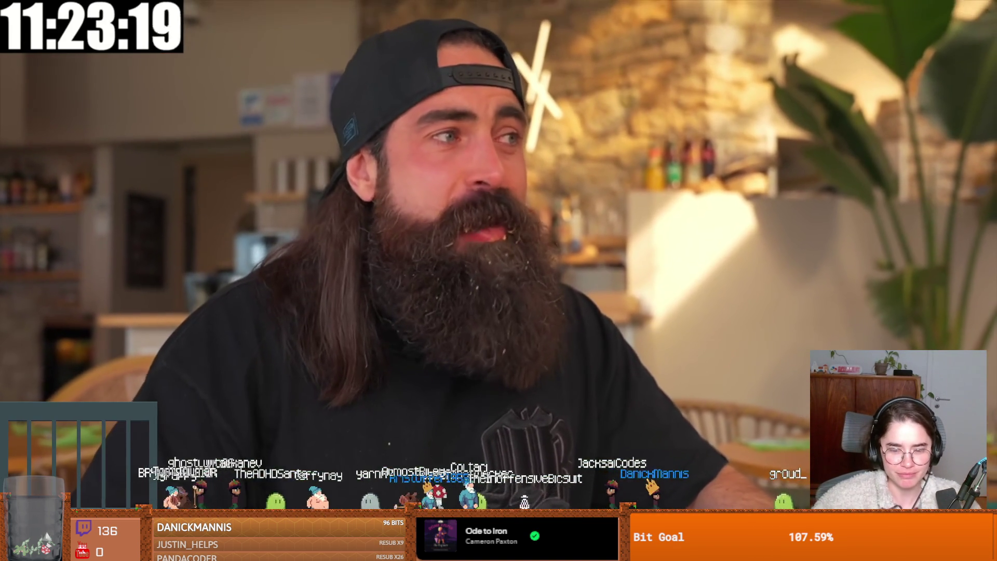
pyautogui.click(545, 336)
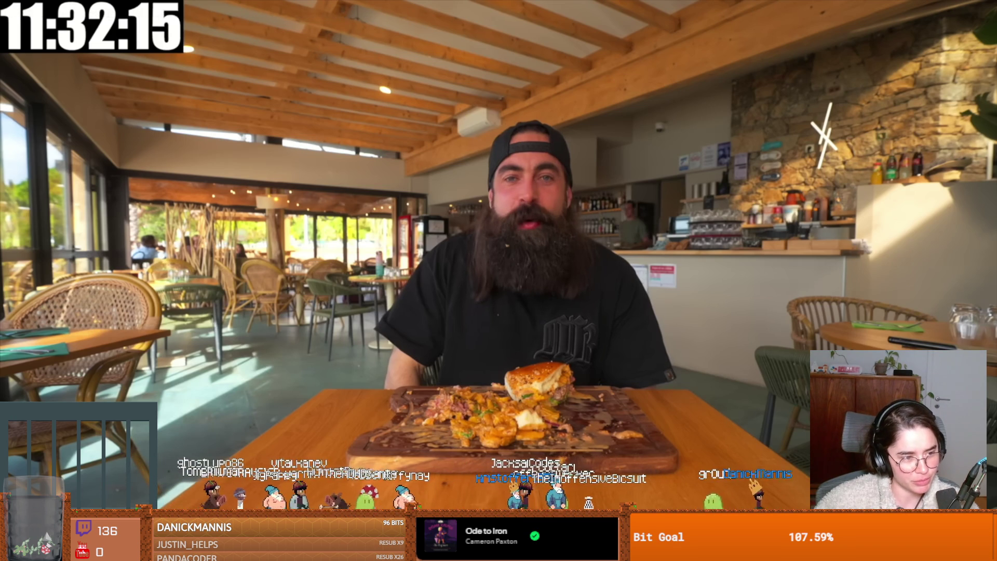
pyautogui.click(545, 337)
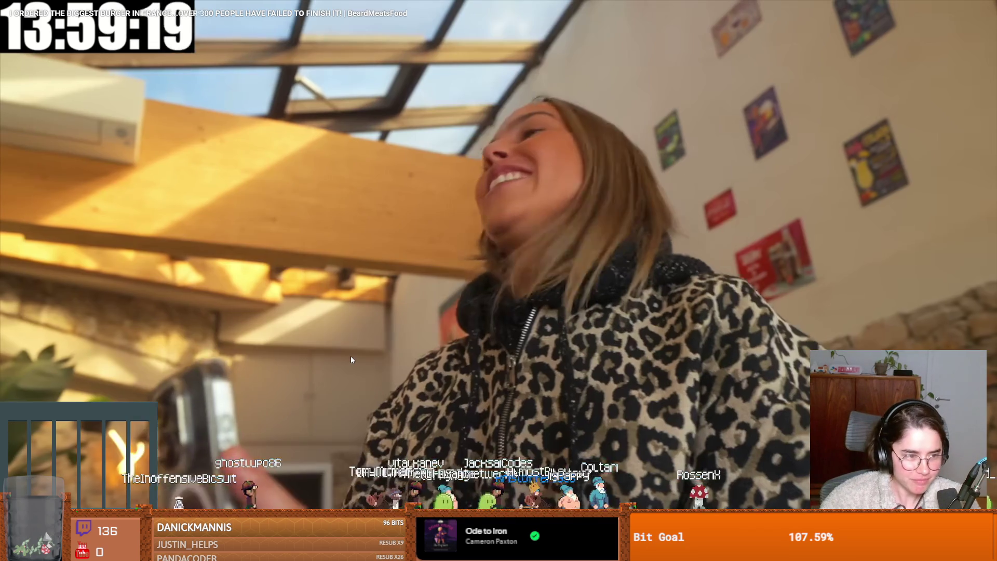
# Watch through the L'STAC entrance scenes, then pause and exit fullscreen.
pyautogui.click(351, 360)
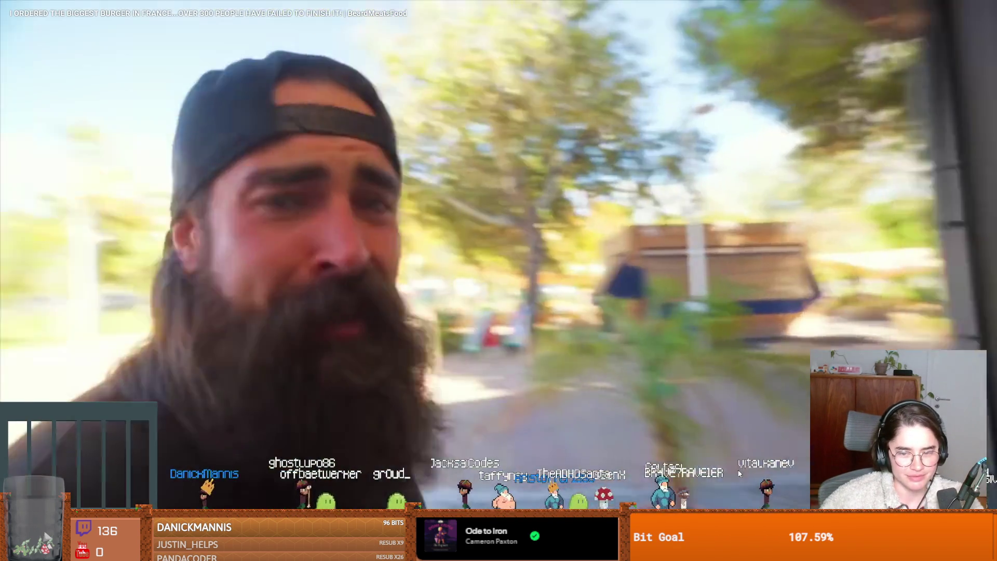
pyautogui.click(745, 475)
pyautogui.press('Escape')
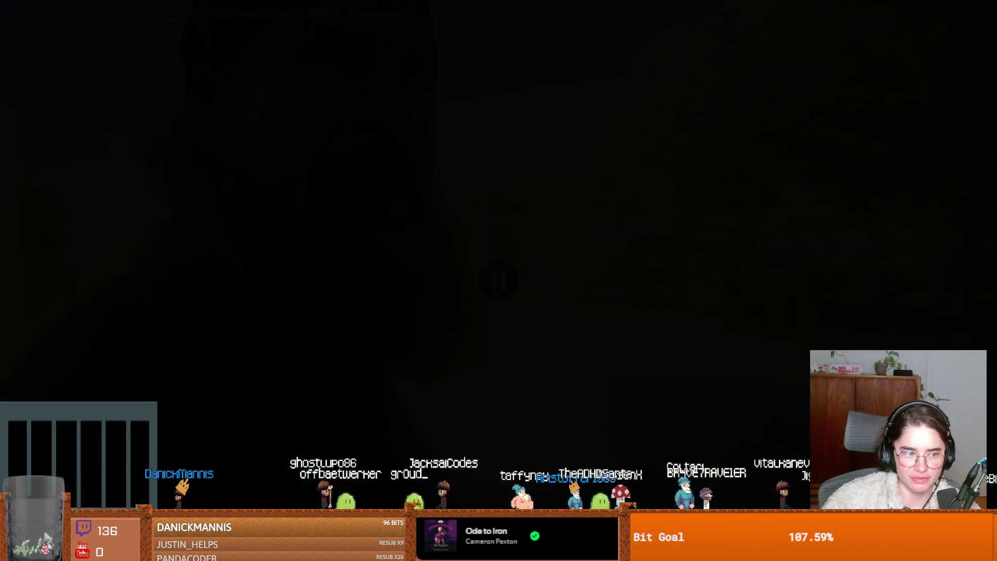
# Check the 06-01-2026 daily note checklist, then return to the browser's Godot games video.
pyautogui.hotkey('alt', 'Tab')
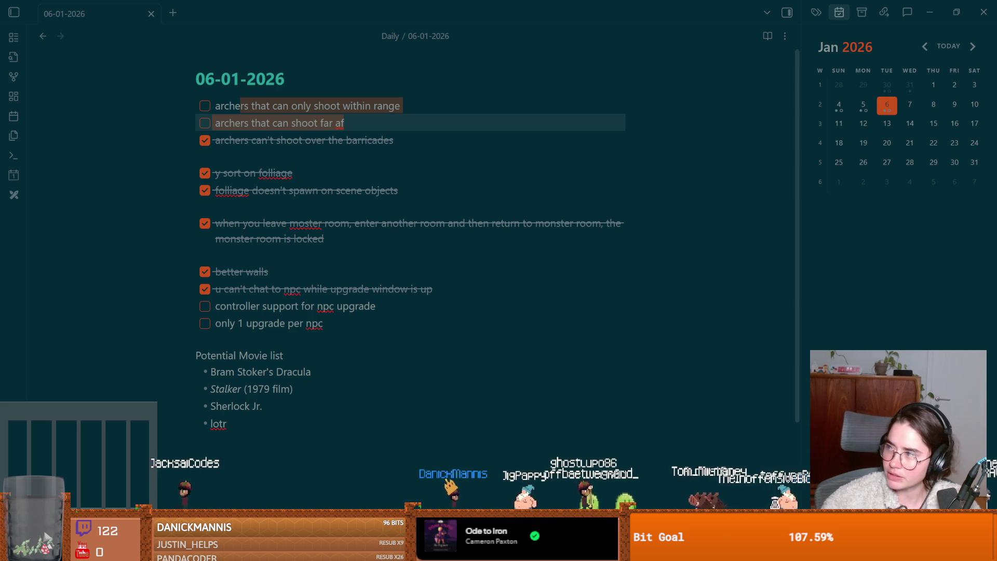
pyautogui.hotkey('alt', 'Tab')
pyautogui.click(393, 356)
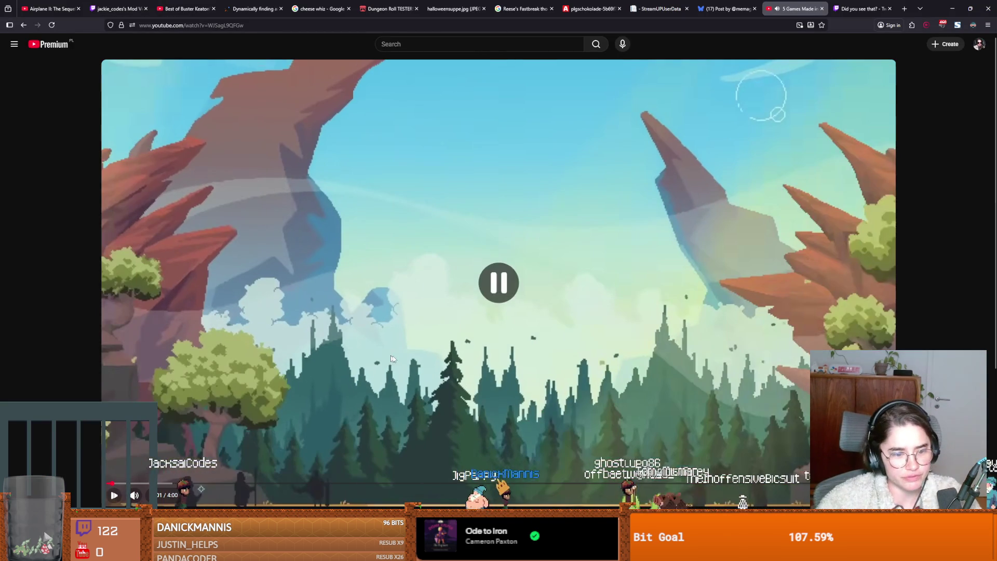
# Watch '5 Games Made in Godot' fullscreen through Teamcrafter, pausing on the prison footage.
pyautogui.press('f')
pyautogui.press('space')
pyautogui.click(447, 329)
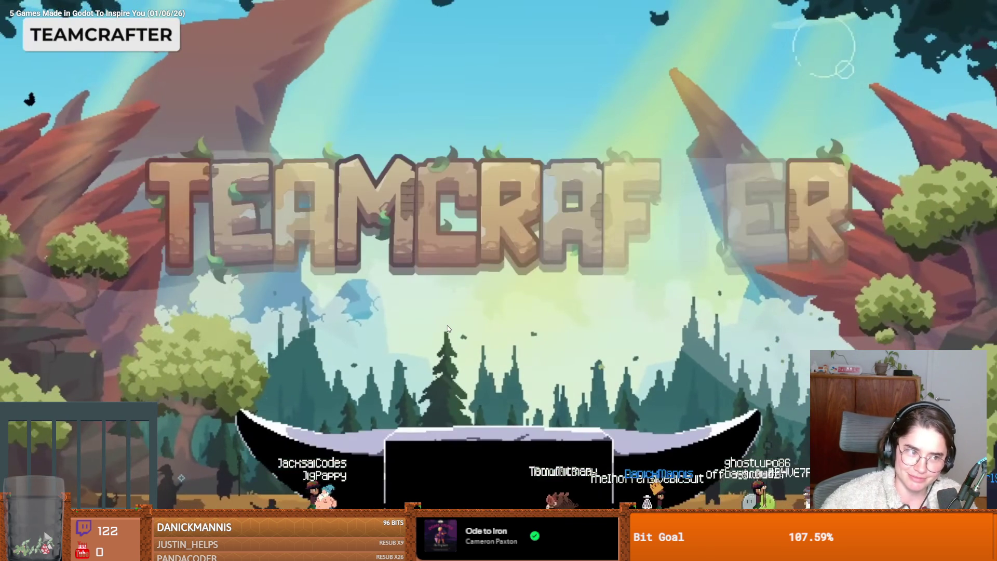
pyautogui.click(447, 329)
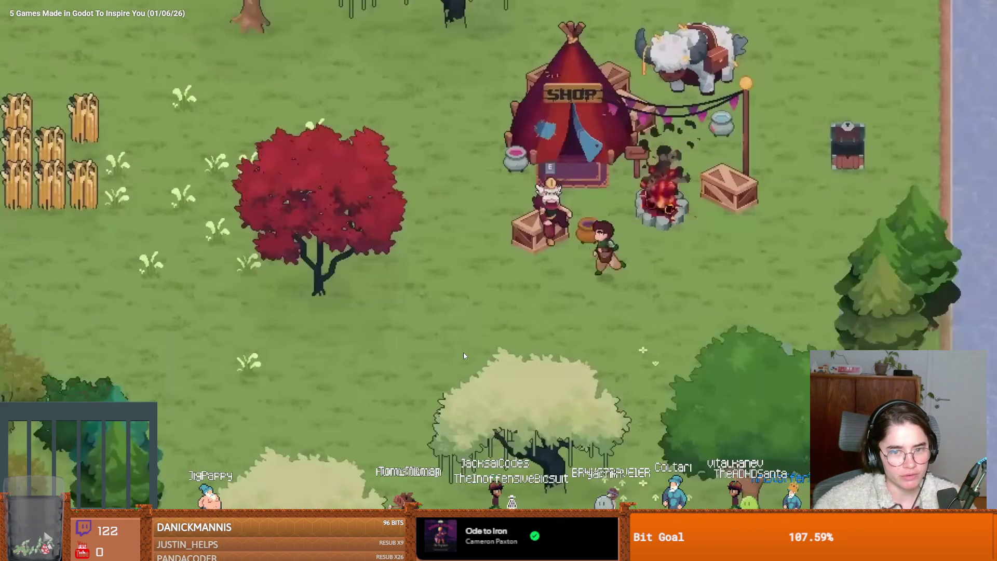
pyautogui.click(463, 356)
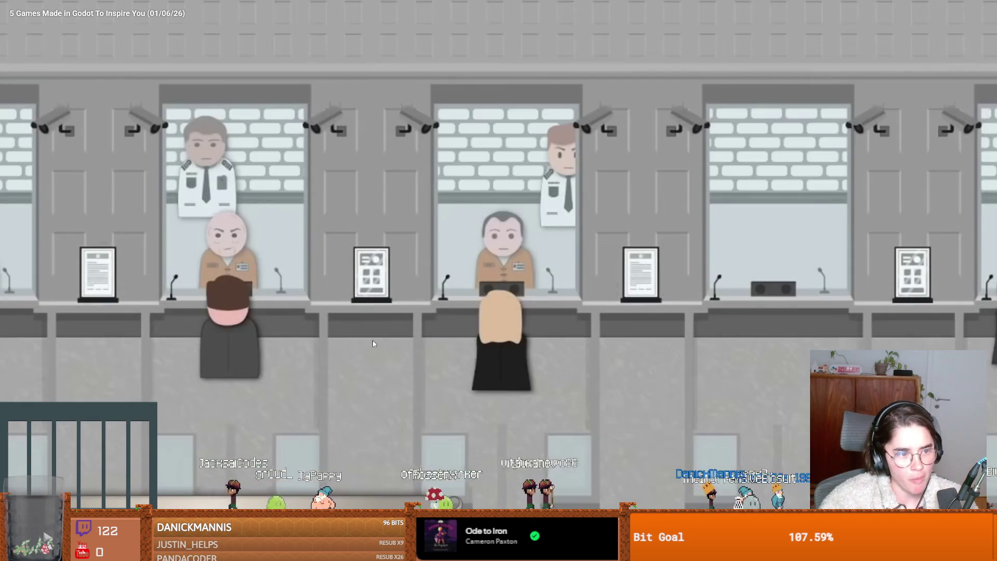
pyautogui.click(322, 376)
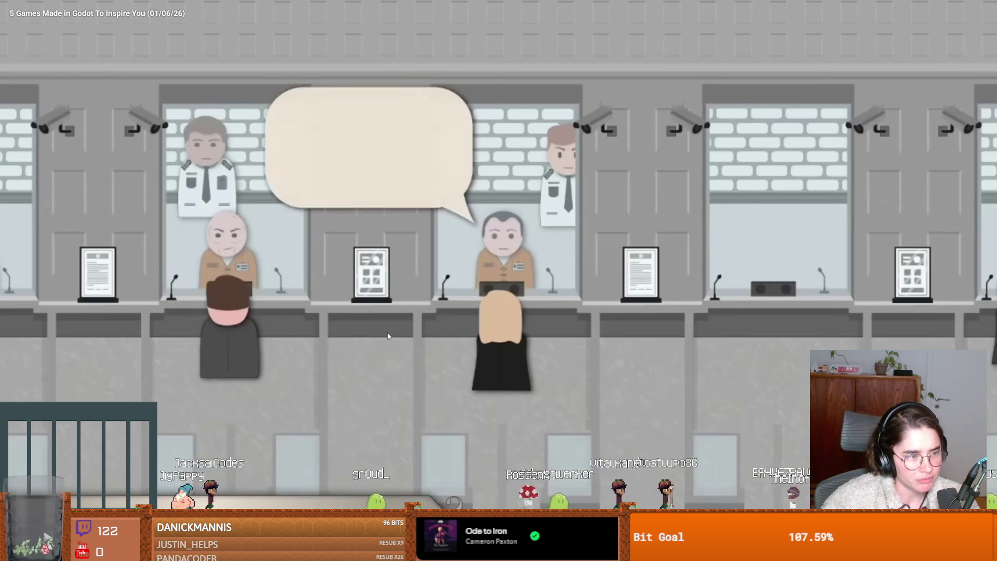
# Resume the showcase on the prison-game clip and watch it through to the junkyard game.
pyautogui.click(406, 307)
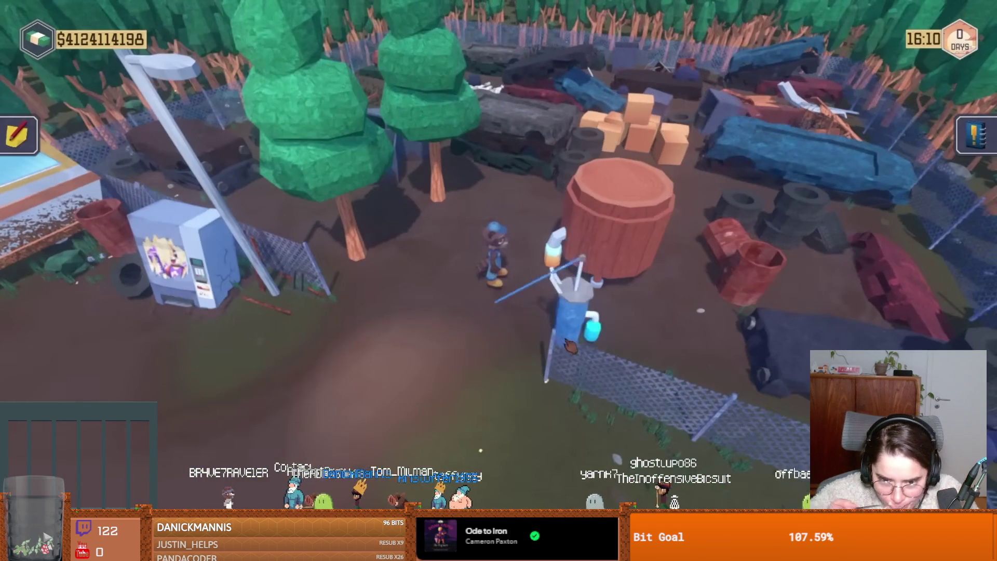
# Watch the fullscreen showcase through the junkyard crafting game, working the video player along the way.
pyautogui.press('e')
pyautogui.press('Escape')
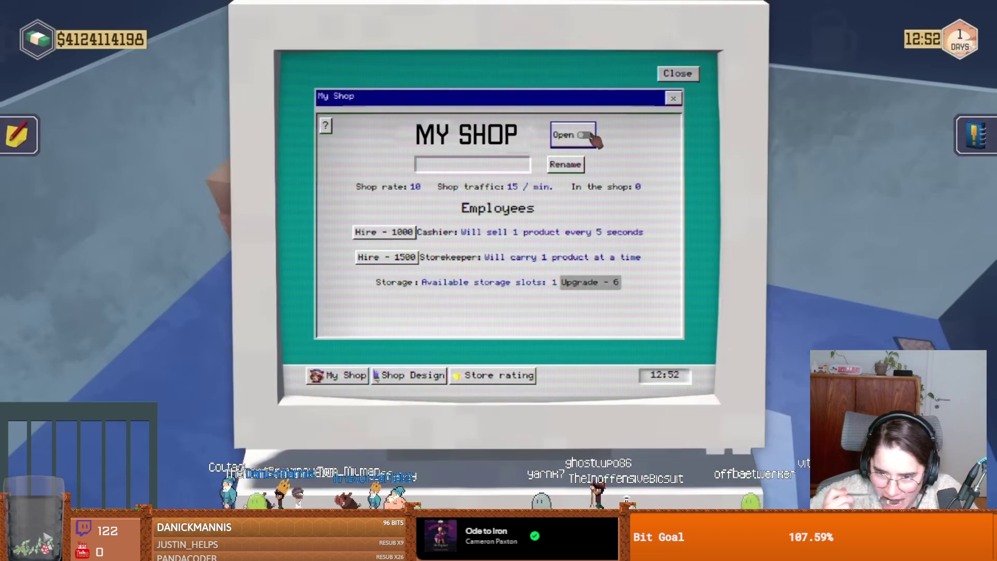
pyautogui.click(584, 132)
pyautogui.press('Escape')
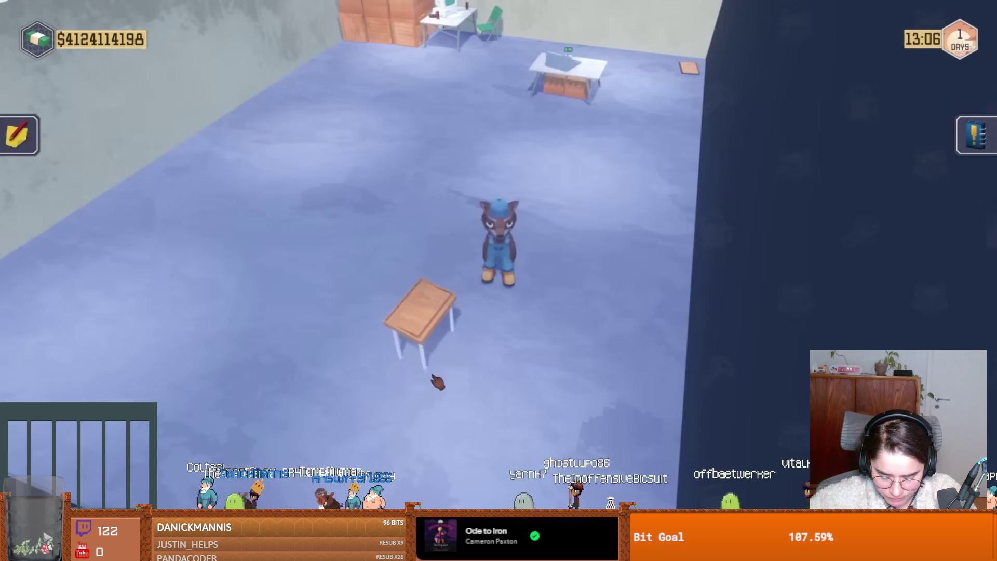
pyautogui.click(438, 382)
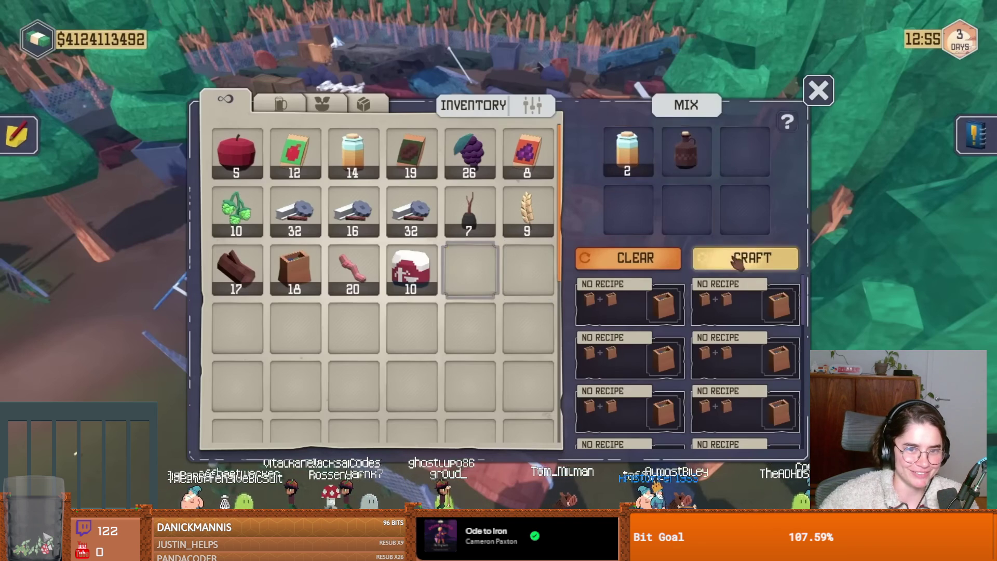
pyautogui.click(738, 262)
pyautogui.click(694, 159)
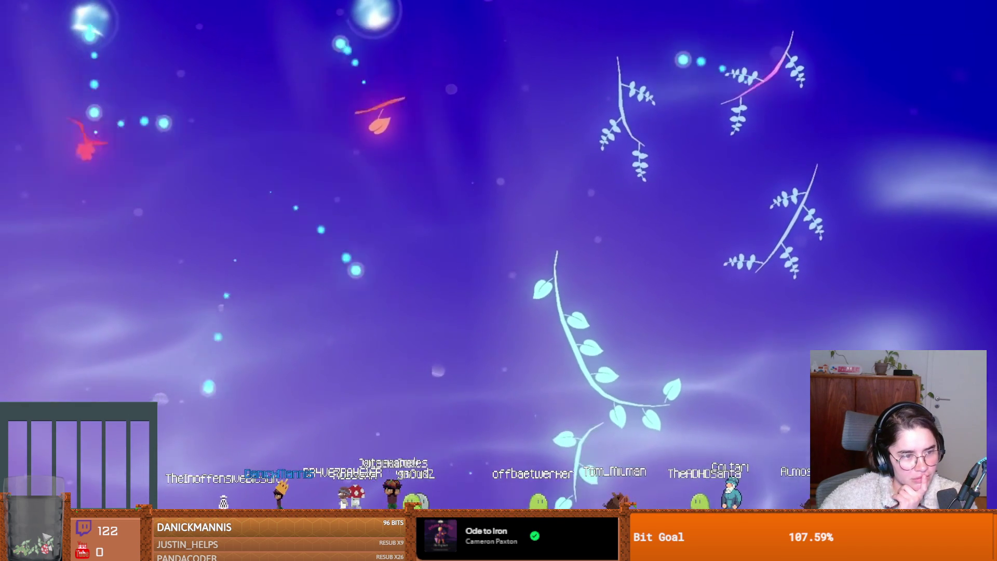
# Pause the showcase on its five-game recap, leave fullscreen, and return to the 06-01-2026 daily note.
pyautogui.click(667, 425)
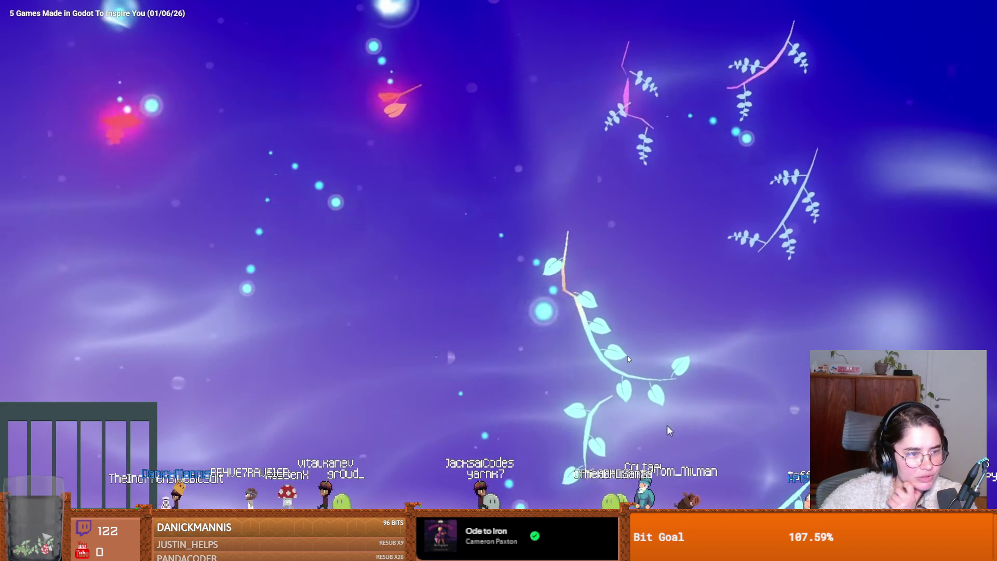
pyautogui.click(667, 426)
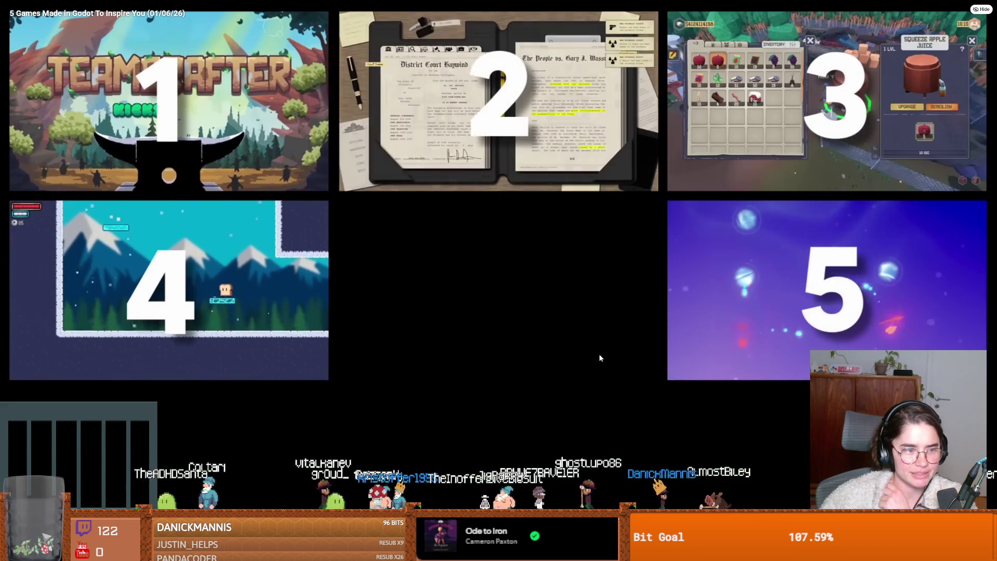
pyautogui.click(544, 410)
pyautogui.press('Escape')
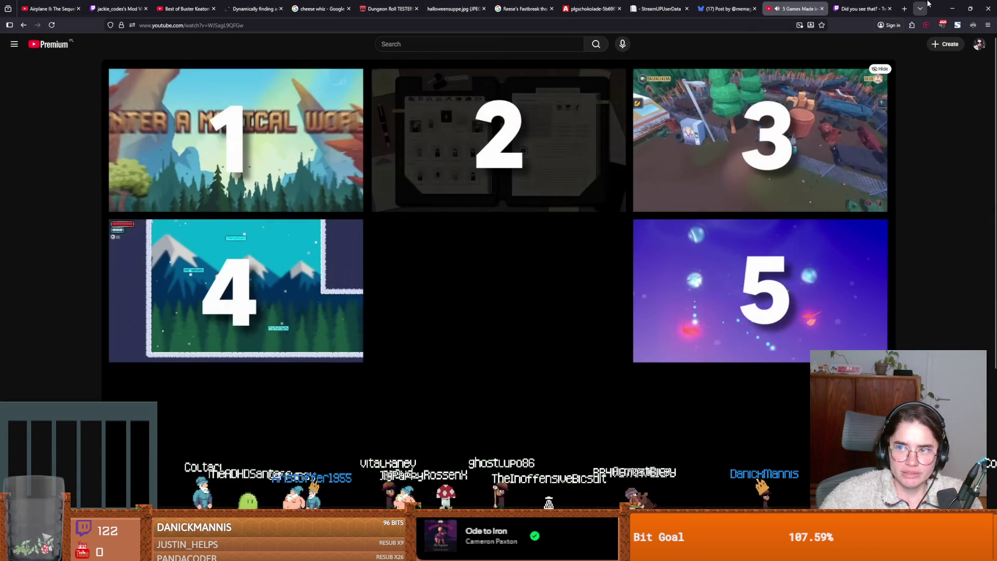
pyautogui.hotkey('alt', 'Tab')
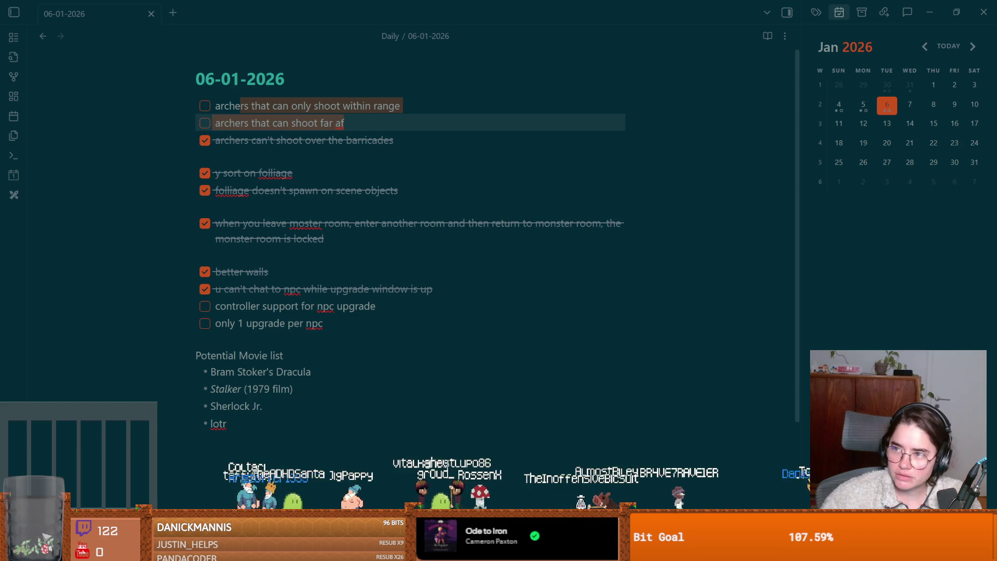